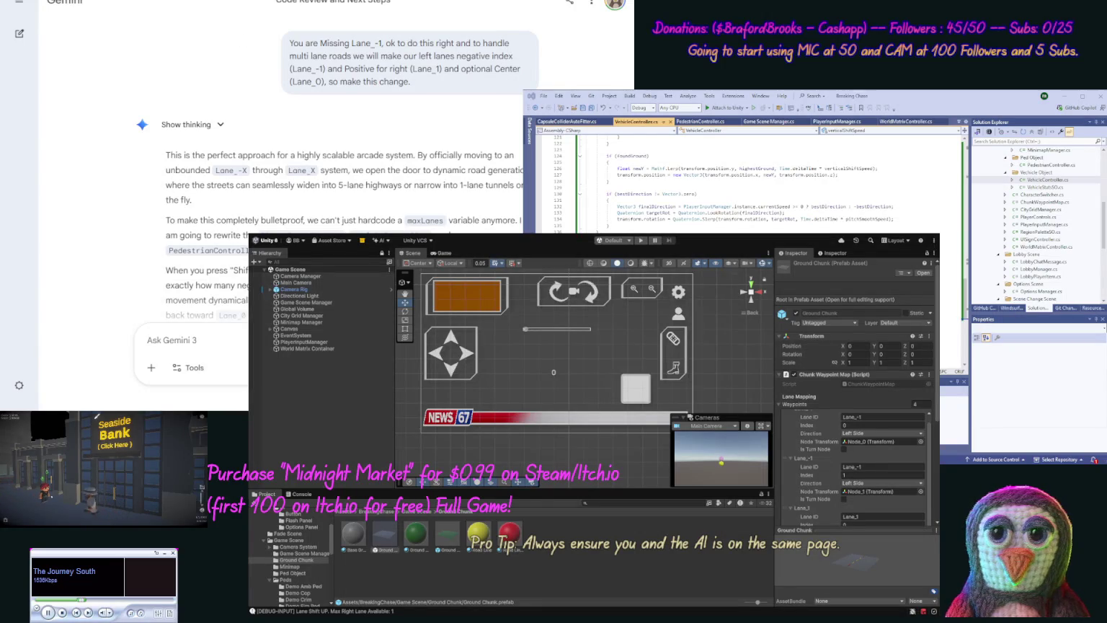
Step: Move from the Gemini lane-mapping chat to the Google results for obs twitch chat notification sound
key(ctrl+Tab)
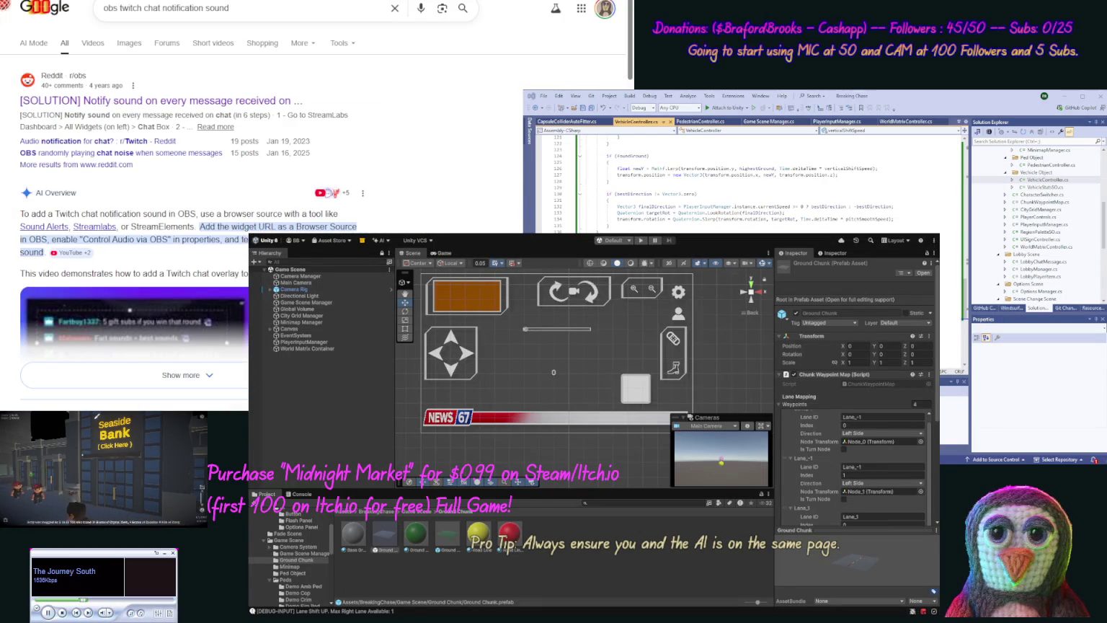
Step: Cycle through the open browser tabs to the ChatGPT conversation that hit the image-generation limit
key(ctrl+Tab)
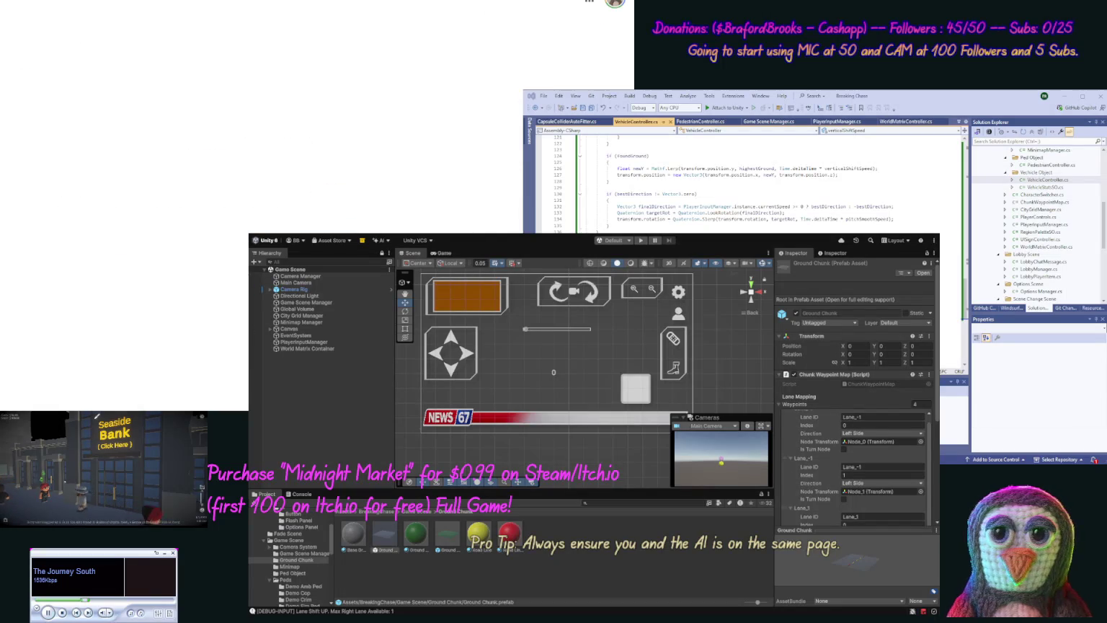
key(ctrl+Tab)
key(ctrl+Tab)
key(ctrl+Tab)
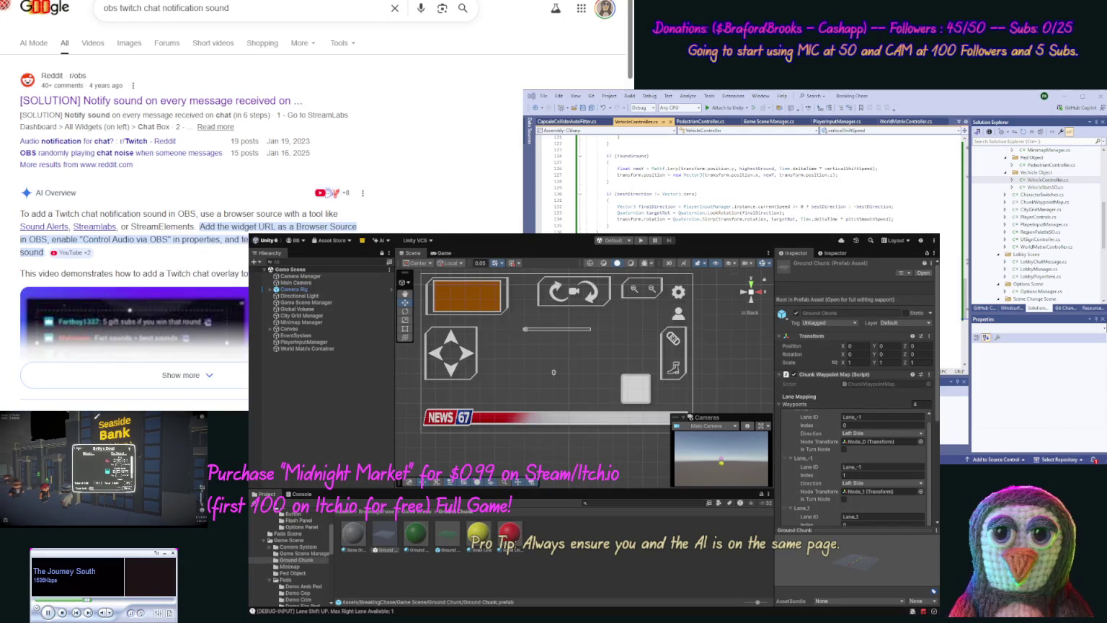
key(ctrl+Tab)
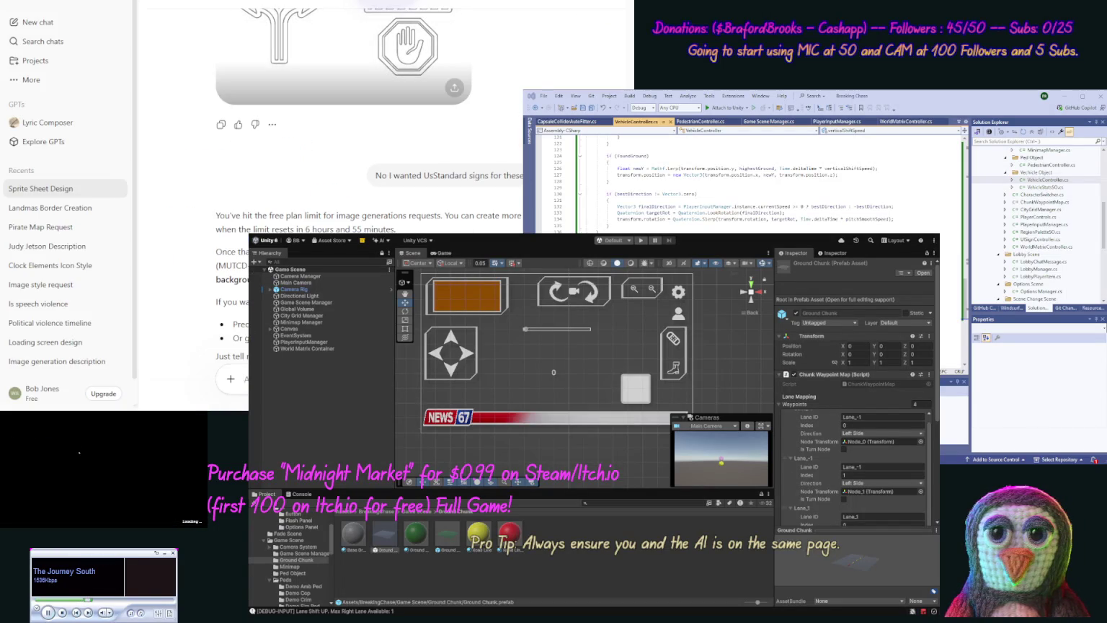
Step: Leave ChatGPT for the Gemini chat about negative left lanes and positive right lanes
key(ctrl+Tab)
key(ctrl+Tab)
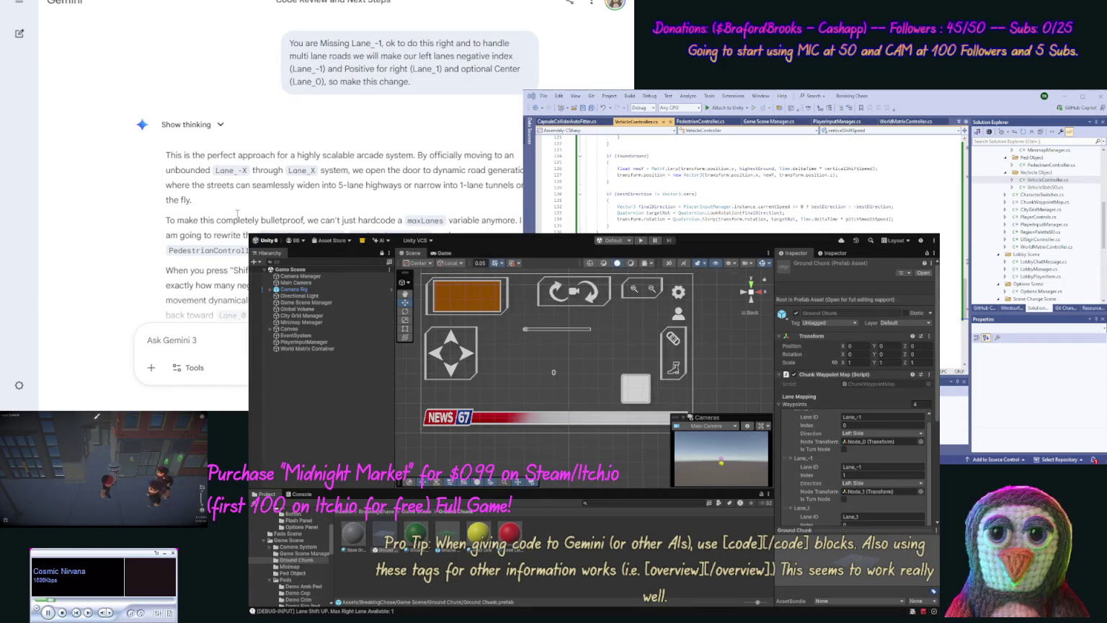
Step: Read Gemini's C# lane scripts down to the Remaining Files list, then briefly inspect the Ground Chunk prefab
scroll(156, 210, down, 1)
scroll(157, 210, down, 3)
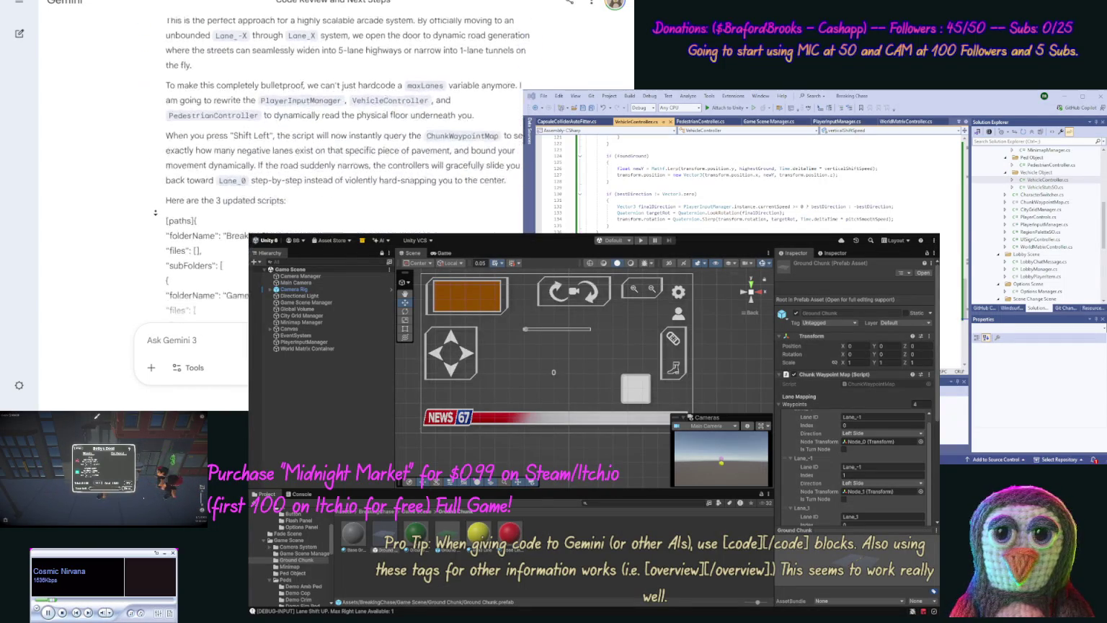
scroll(143, 234, down, 2)
scroll(142, 234, down, 5)
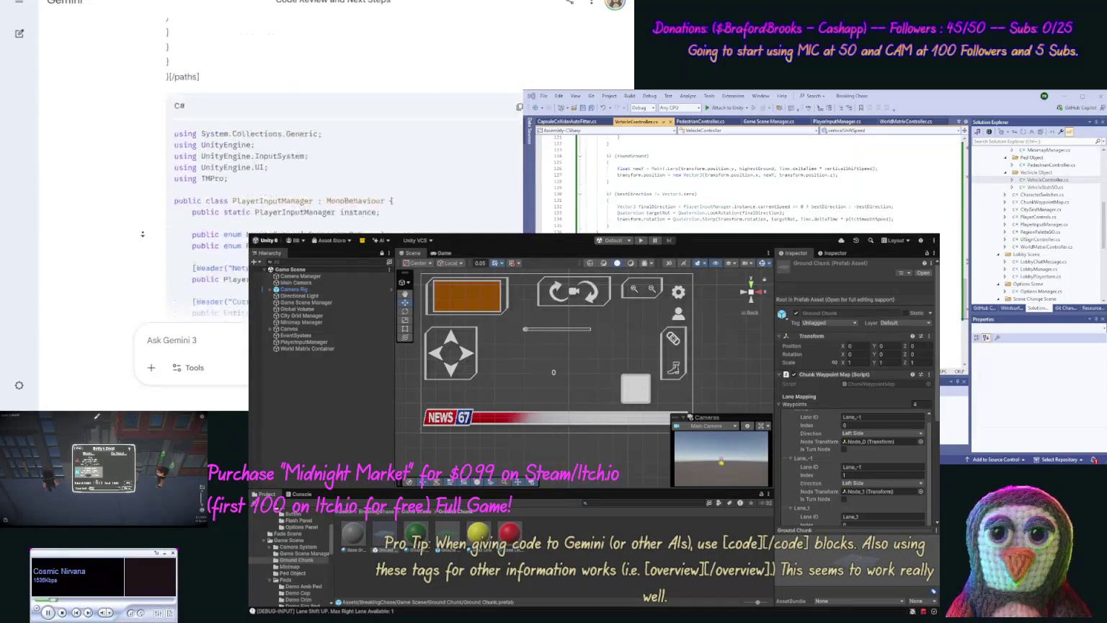
scroll(143, 183, down, 10)
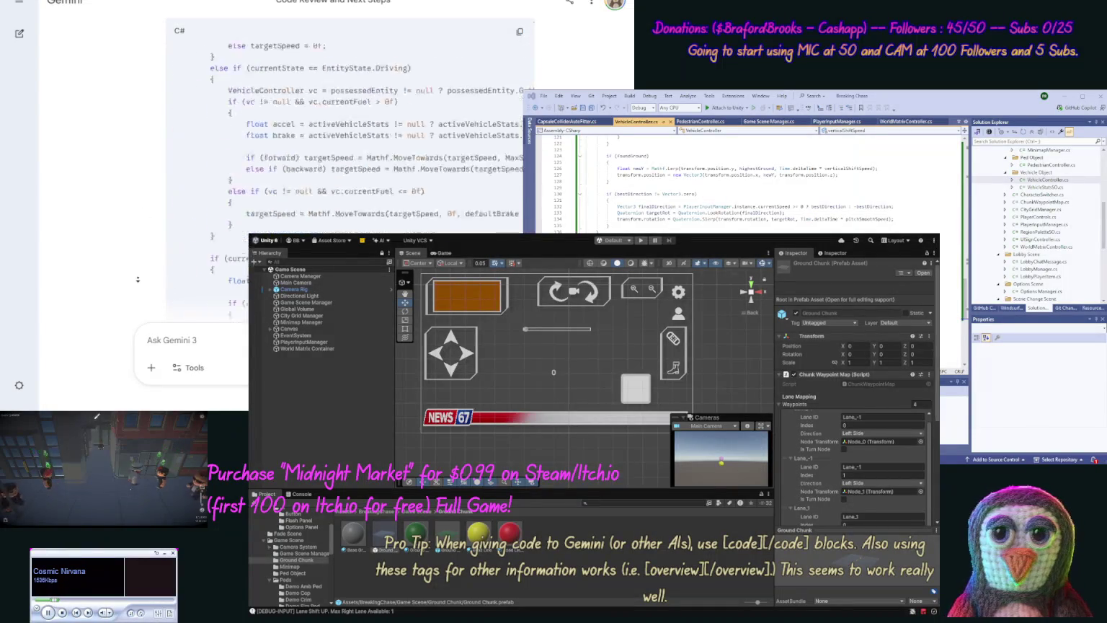
scroll(138, 279, down, 15)
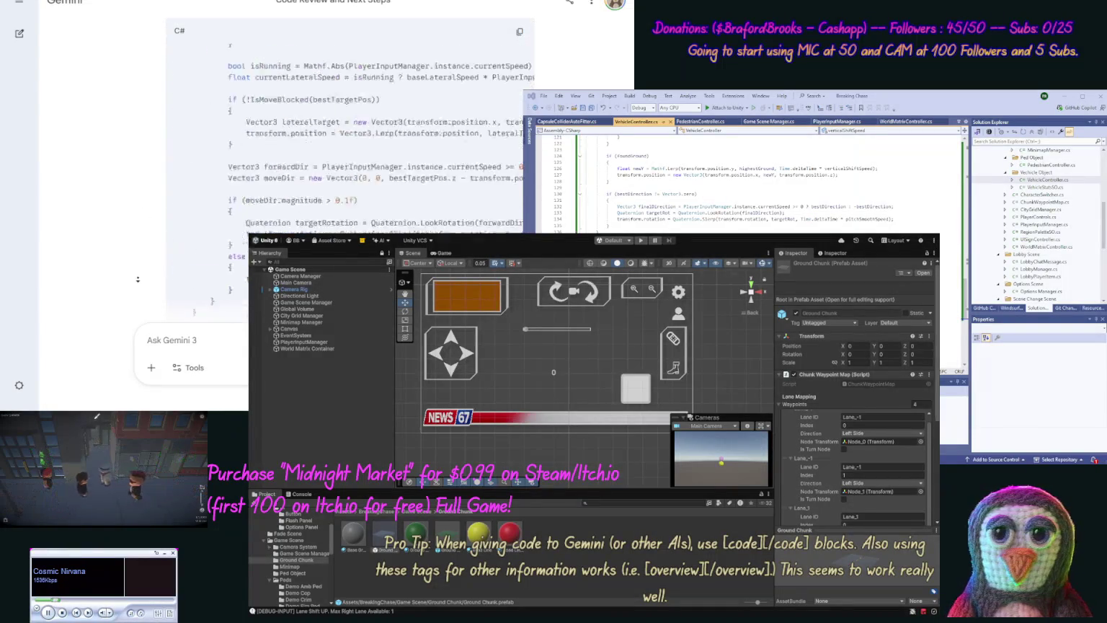
scroll(138, 279, down, 10)
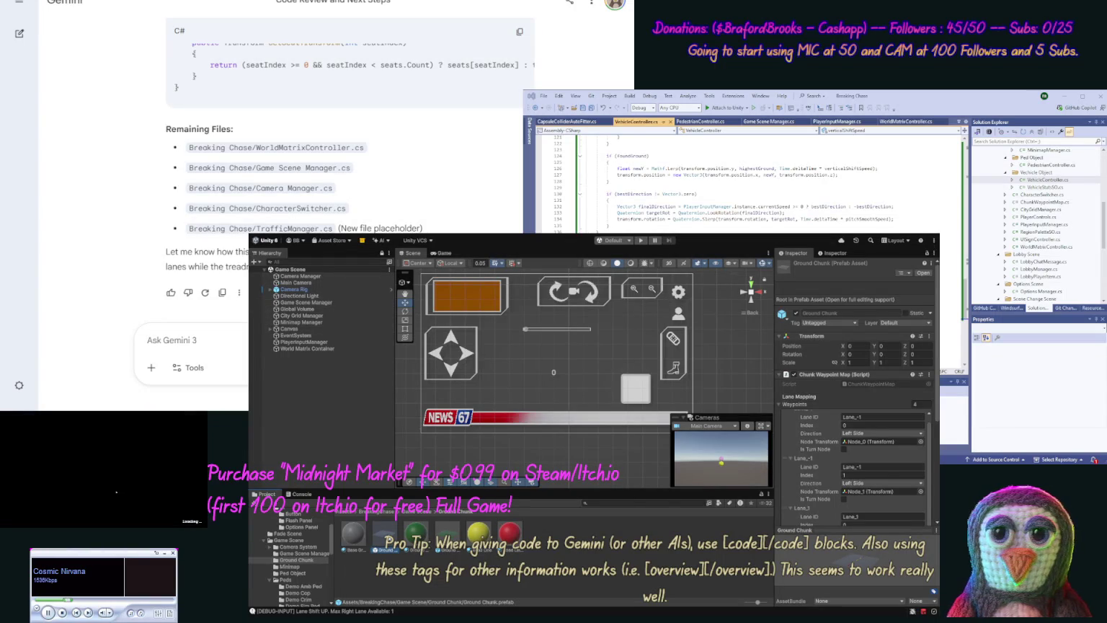
double_click(385, 535)
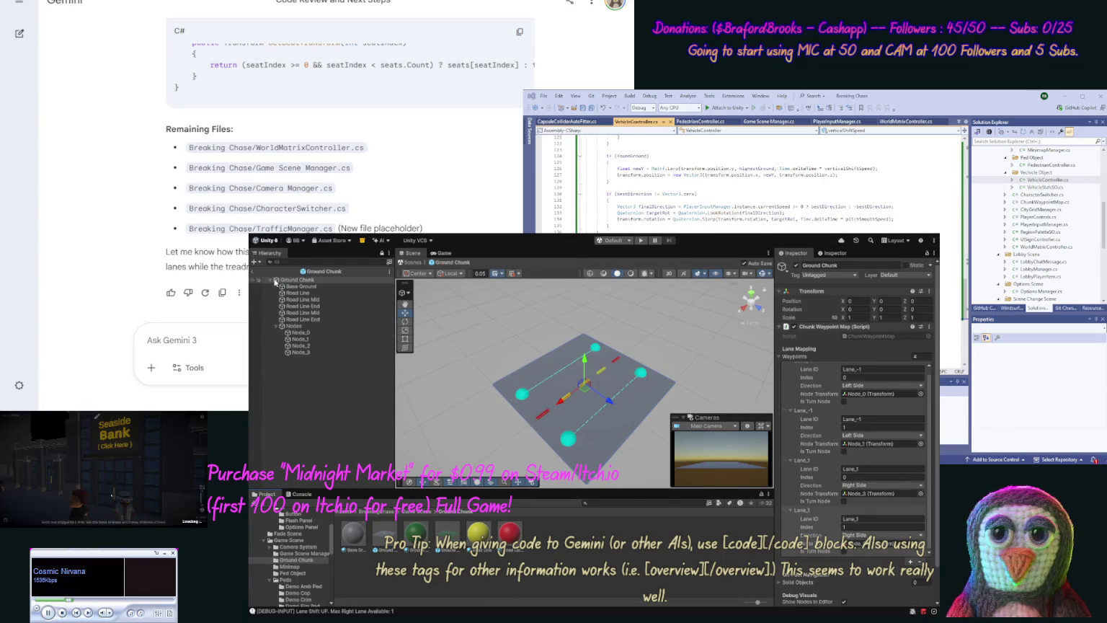
click(253, 271)
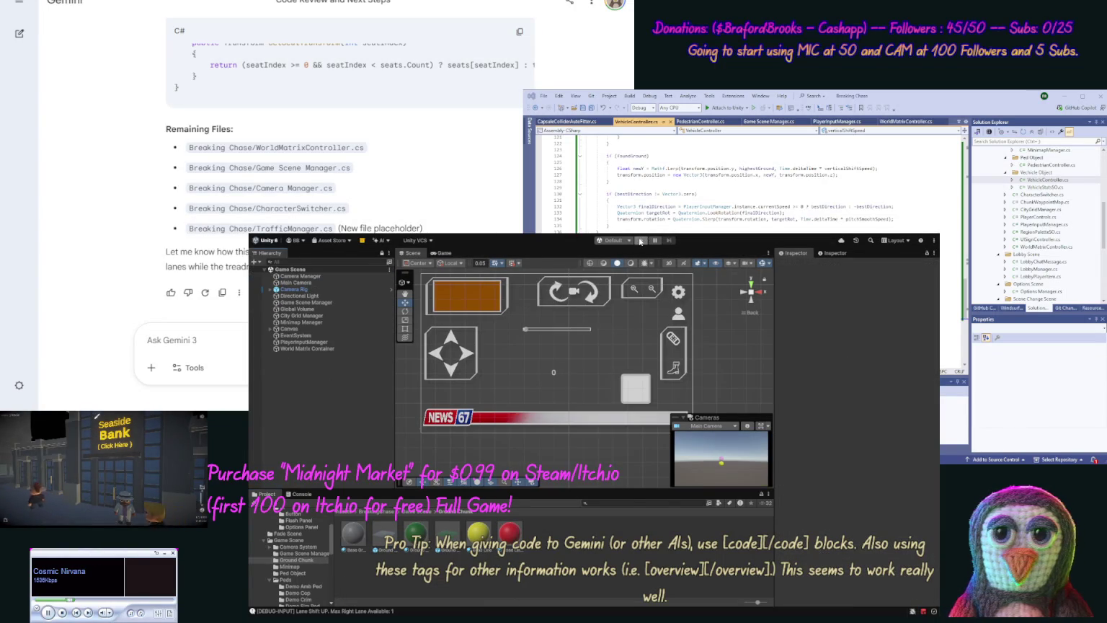
Step: Enter Play mode and shift the car up one lane in the Game view
click(640, 241)
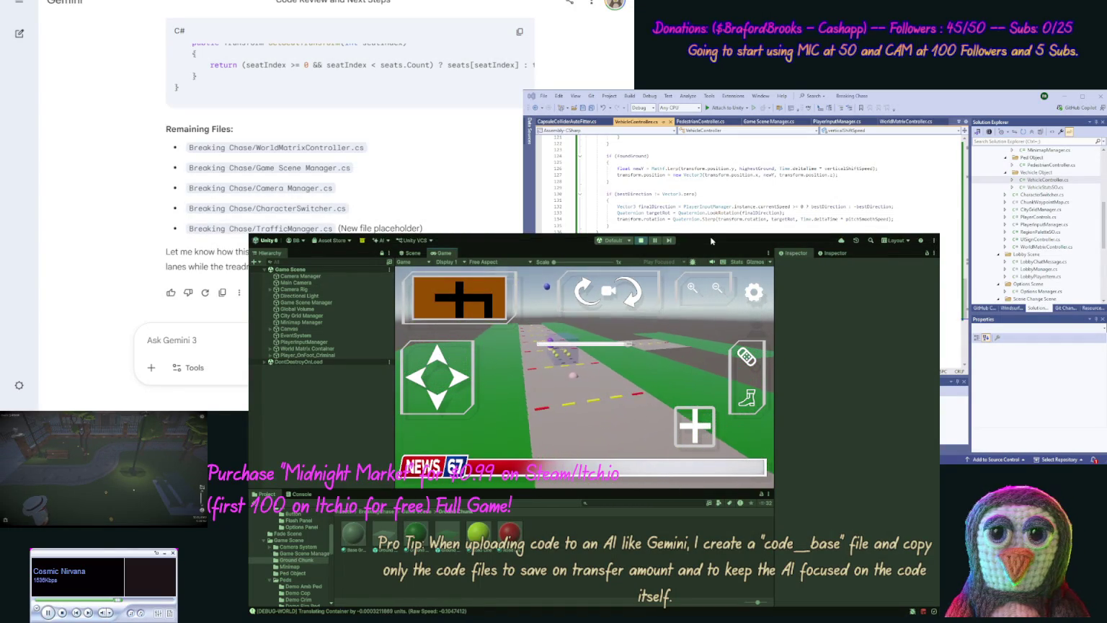
key(Up)
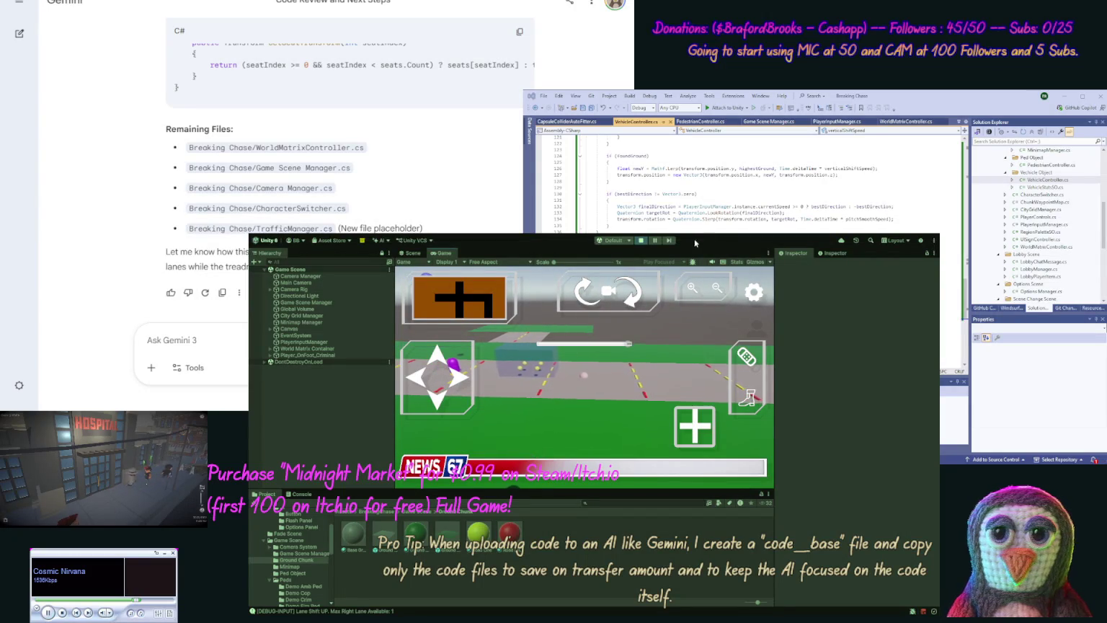
Step: Stop the playtest and return to editing the scene
click(641, 241)
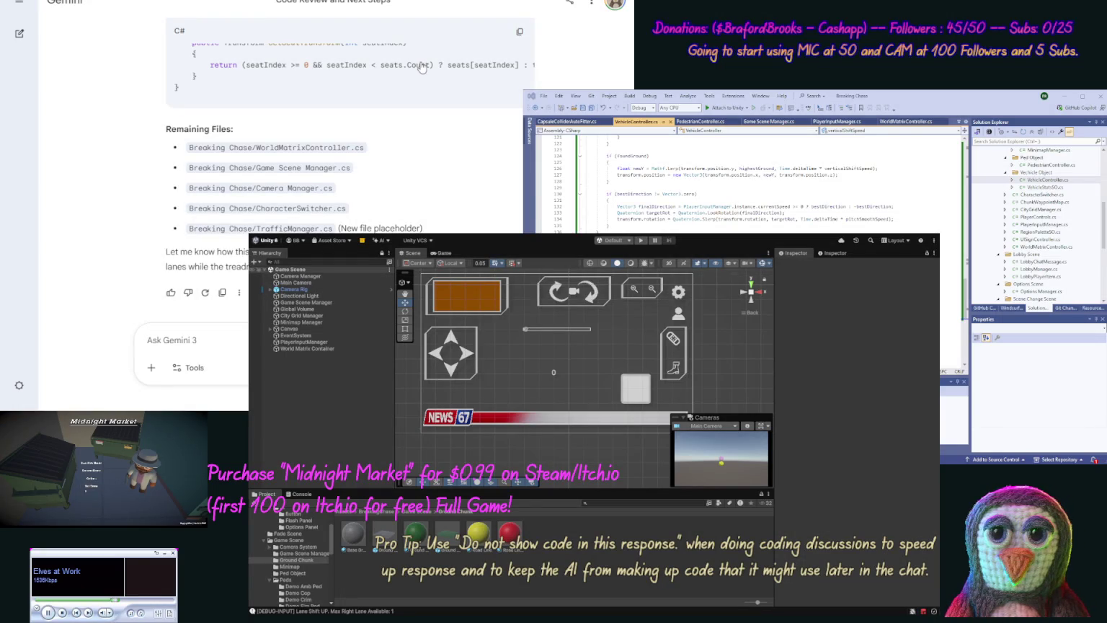
Step: Start Midnight Market with the Play button on its main menu
click(92, 463)
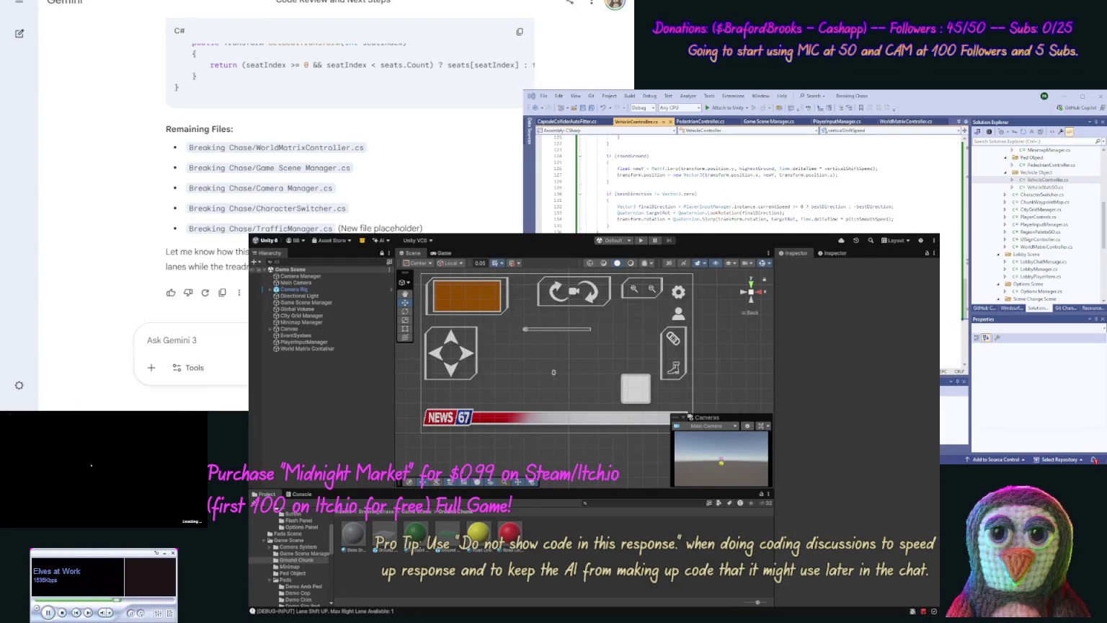
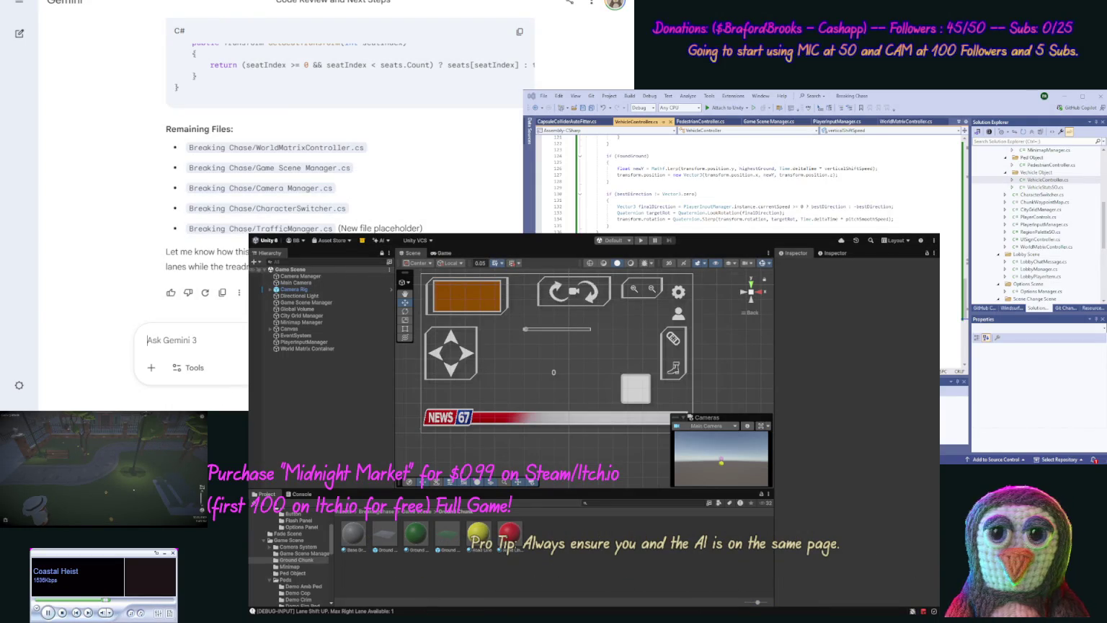
Step: Type a follow-up saying the player moves forward but needs to turn, not just move
text(Ok our player moves)
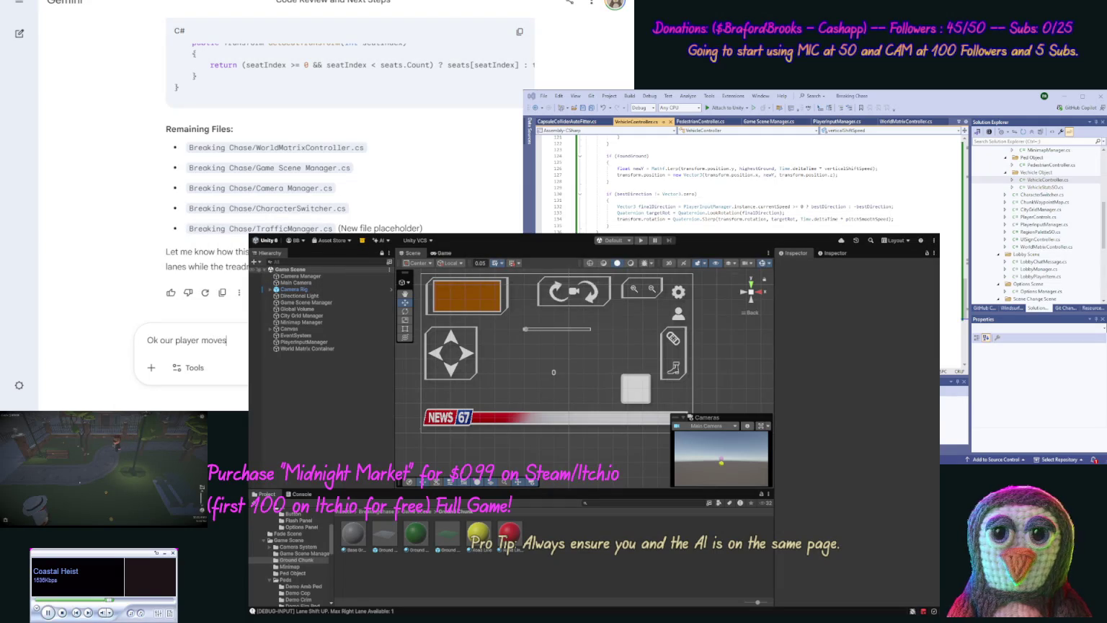
text( forwa)
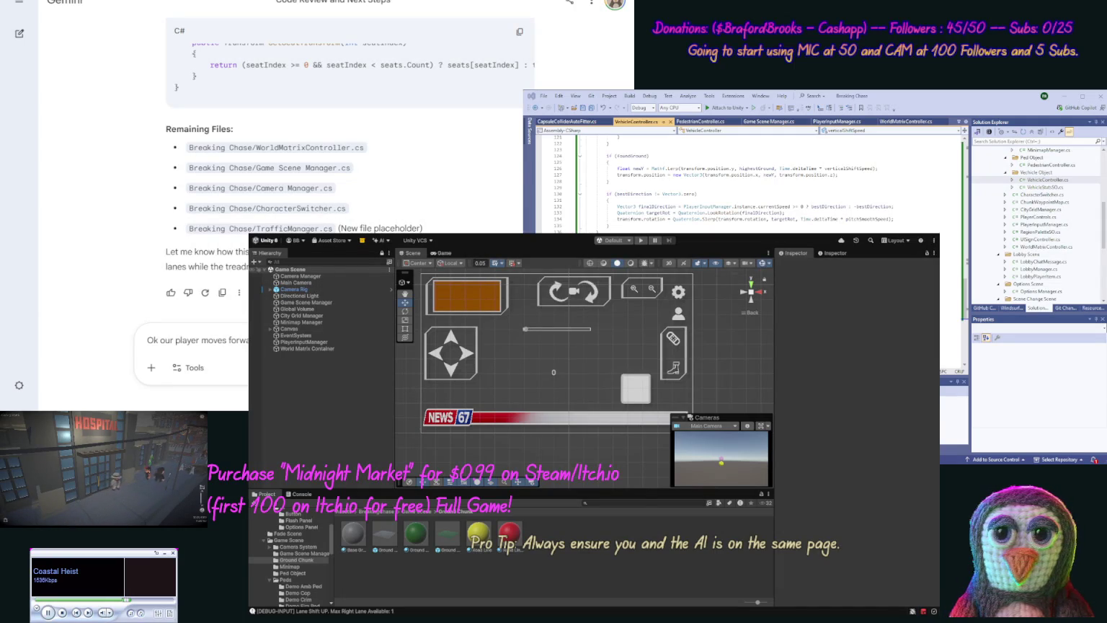
text(to turn)
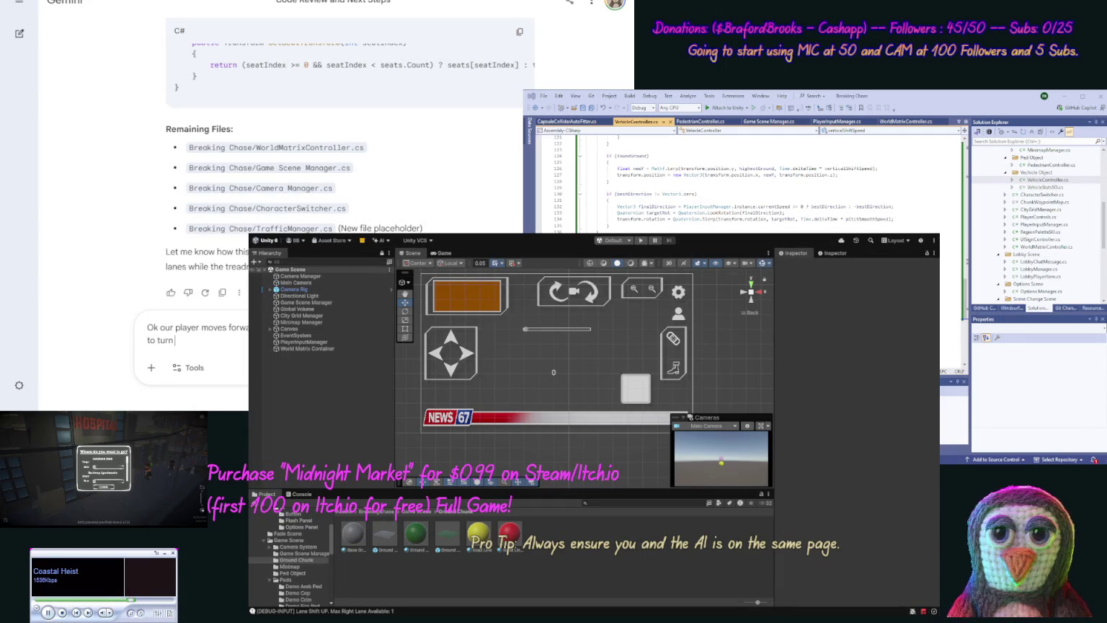
text( not)
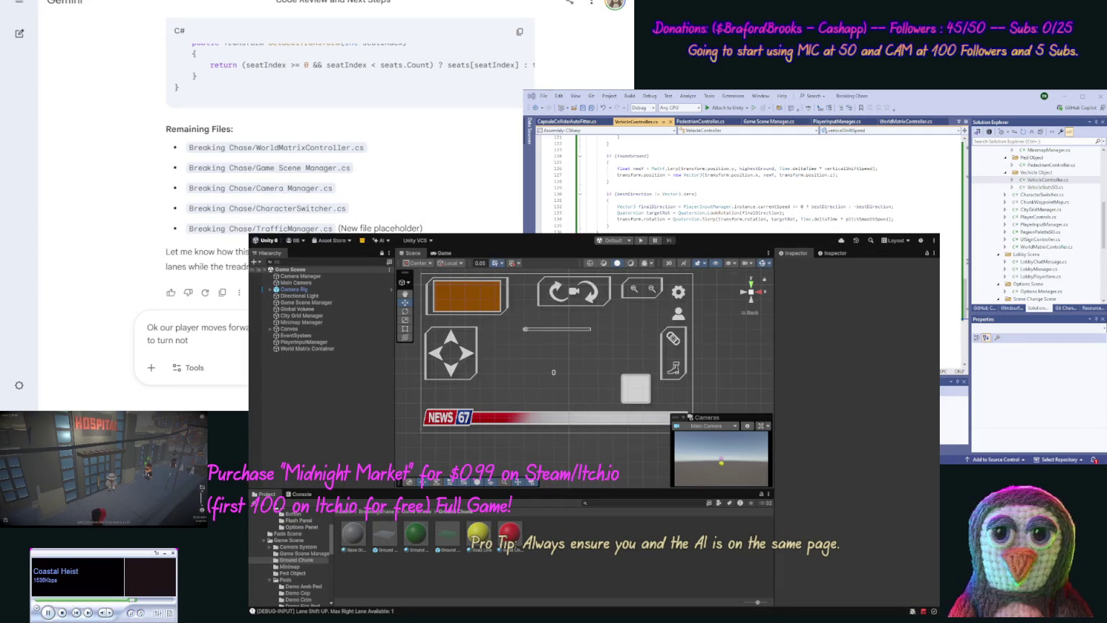
text( just )
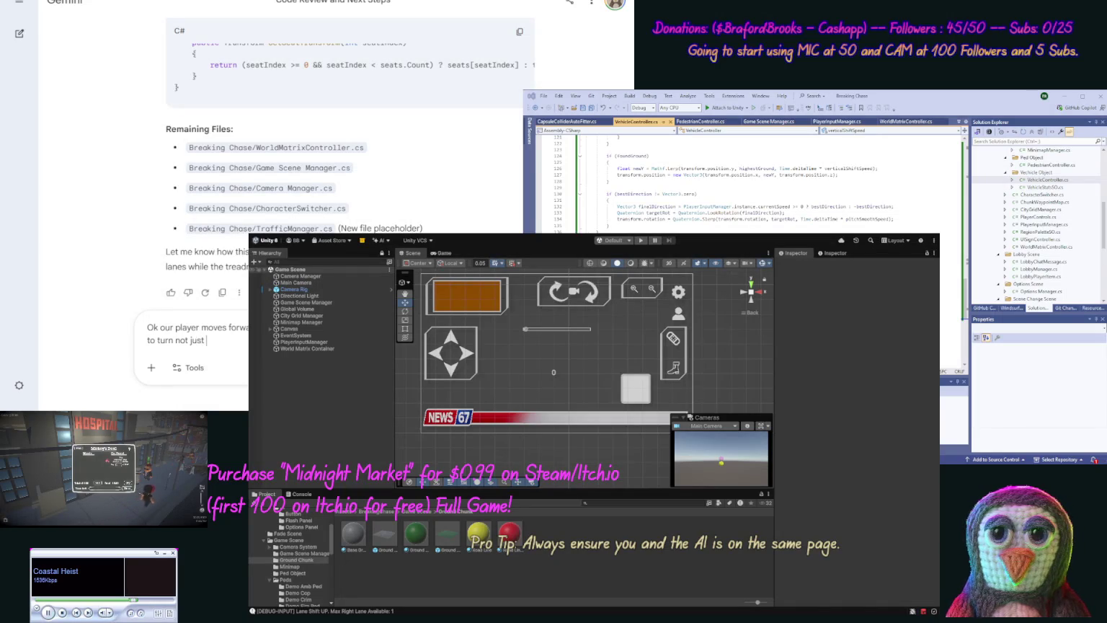
text(move theo)
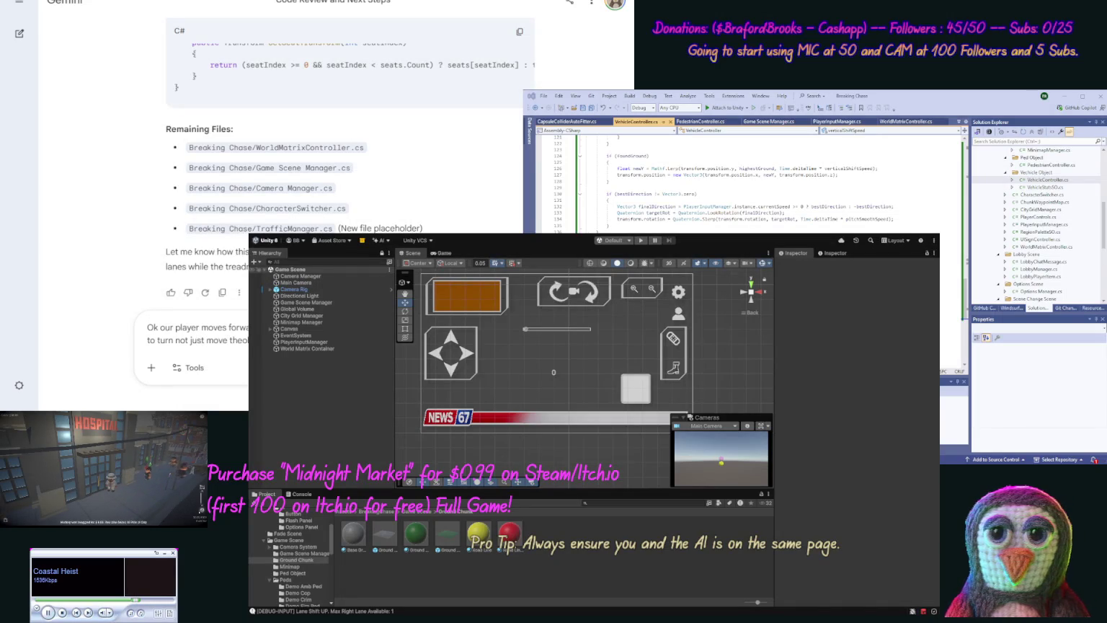
Step: Replace the mistyped last words so the message ends 'not really move'
key(ctrl+shift+Left)
key(ctrl+shift+Left)
key(ctrl+shift+Left)
key(ctrl+shift+Right)
key(BackSpace)
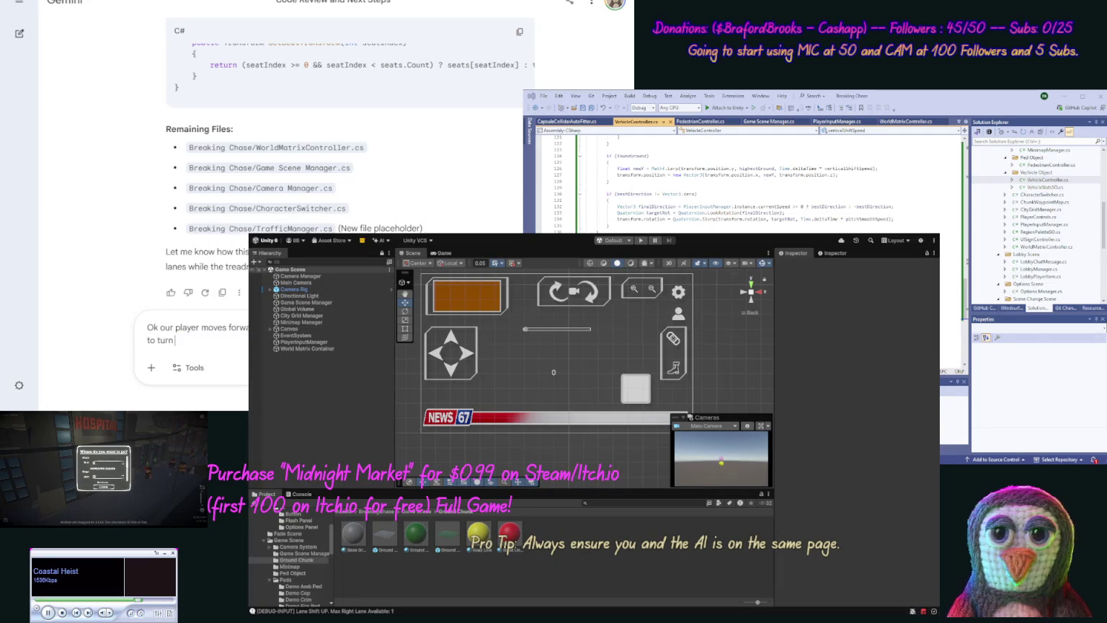
text( not r)
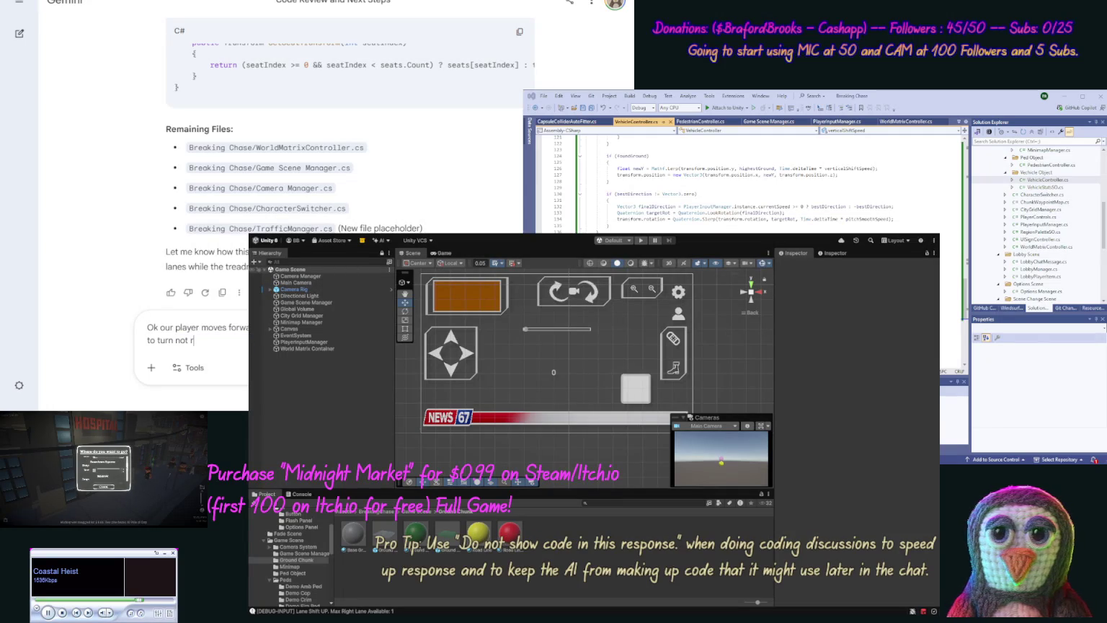
text(eally)
text( move)
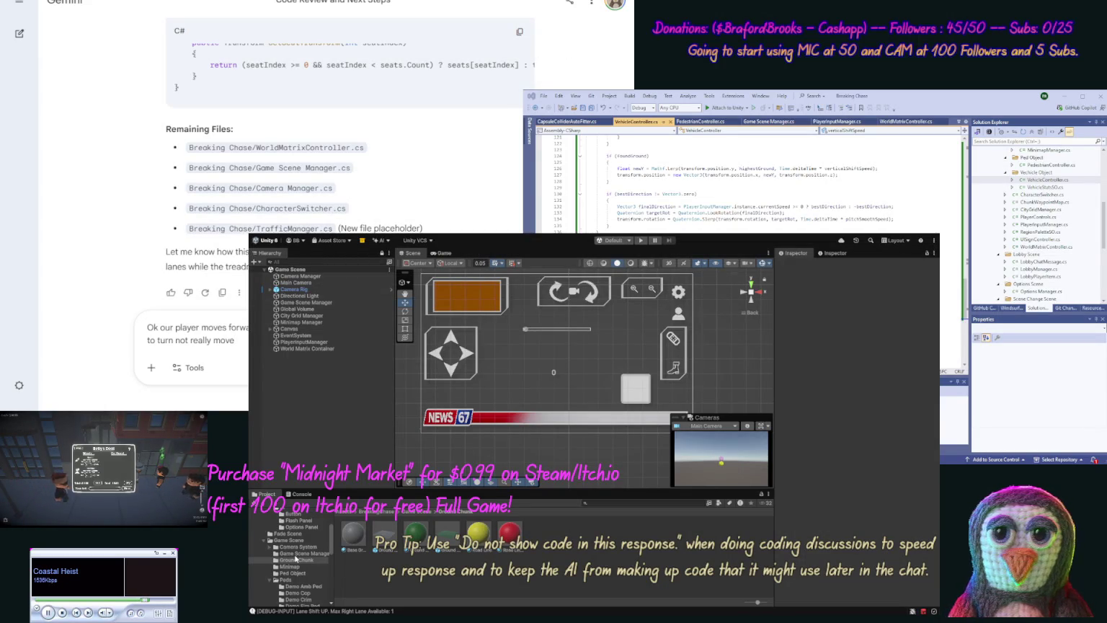
click(290, 580)
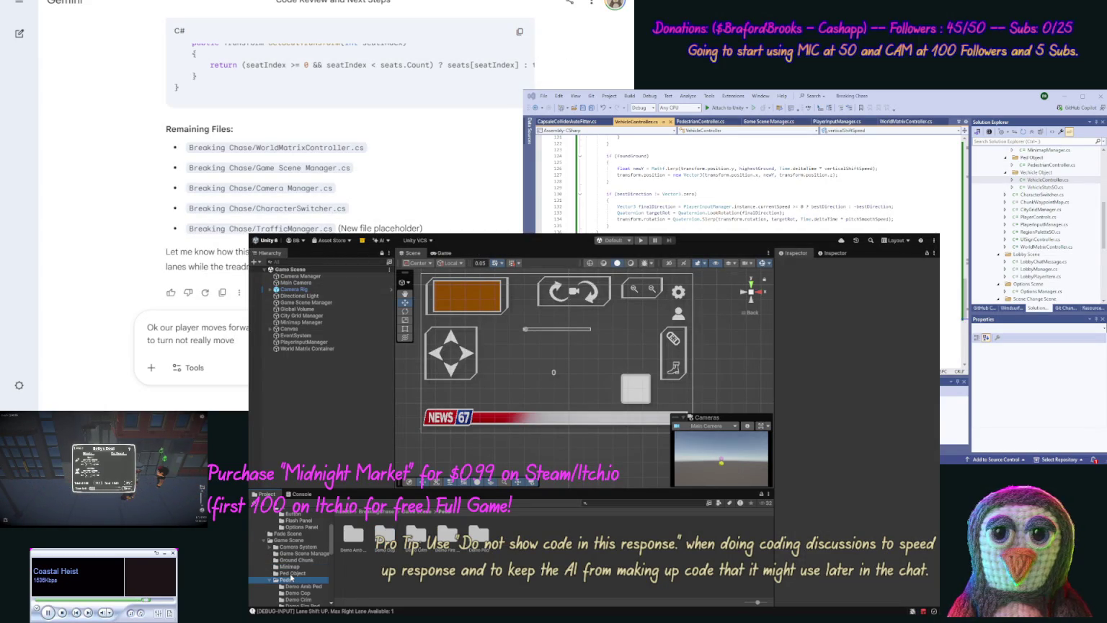
Step: Open the Peds > Ped Object prefab and drop a Cube under Ped Shape_BasePivot
click(292, 574)
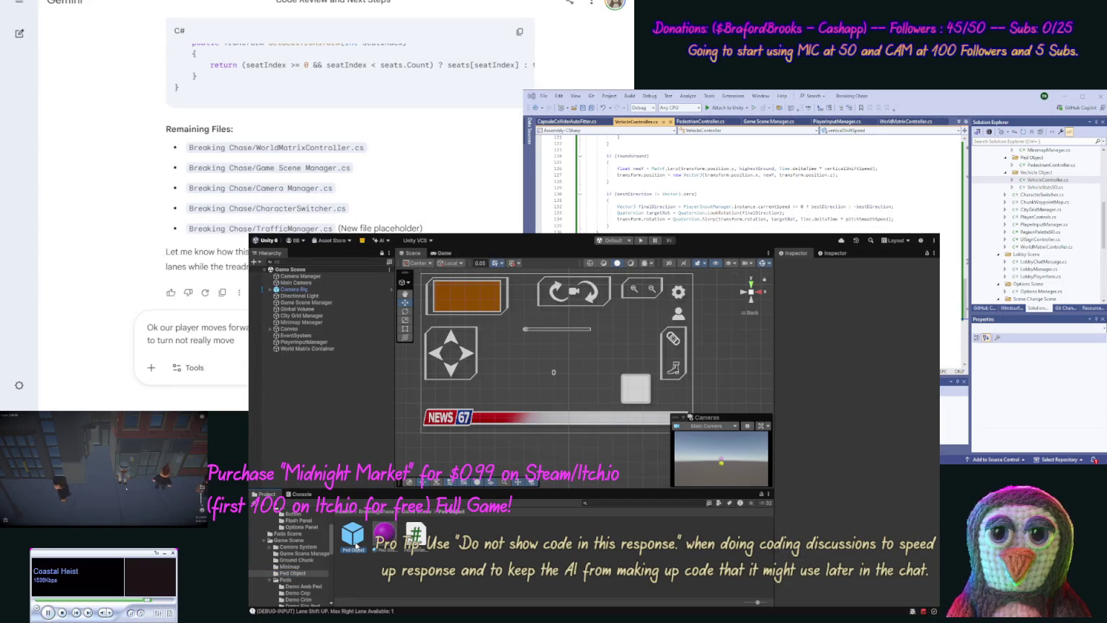
double_click(353, 534)
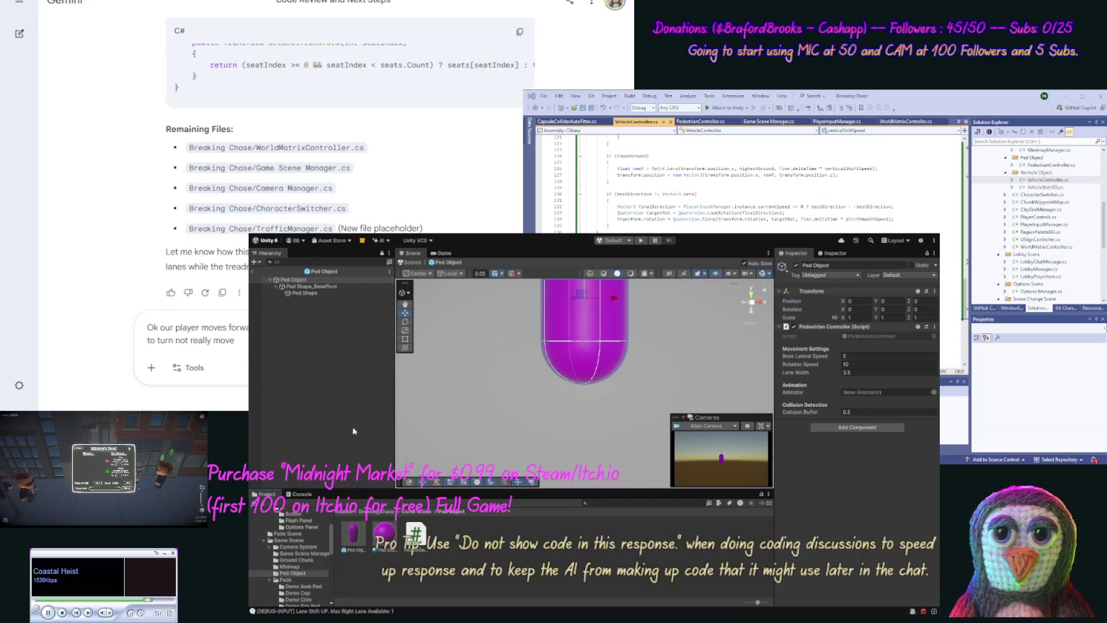
click(308, 288)
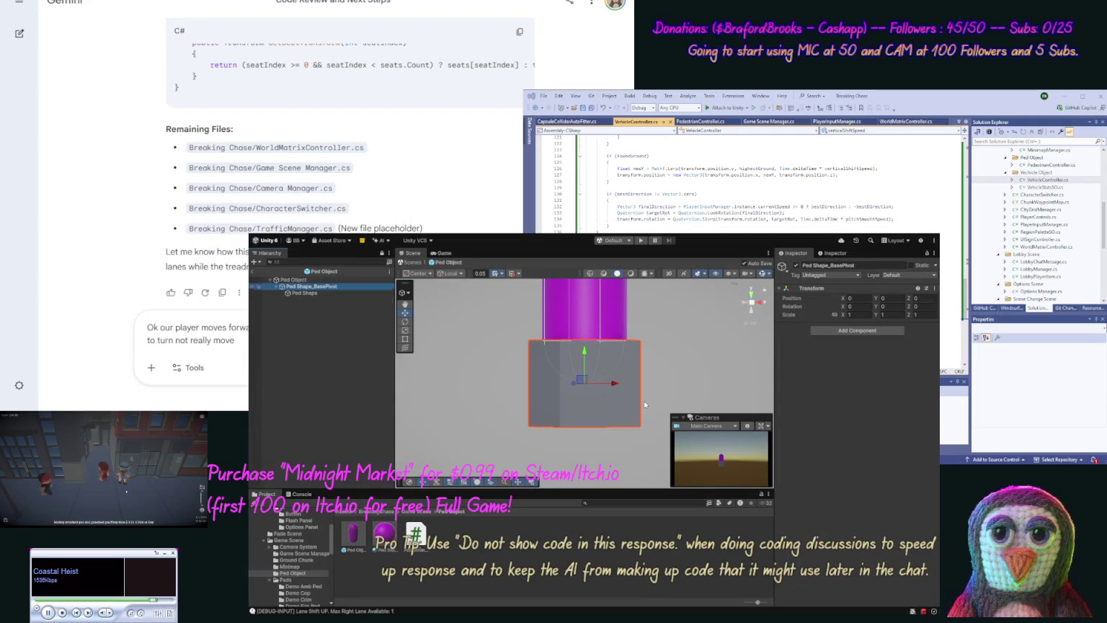
drag(684, 360, 670, 446)
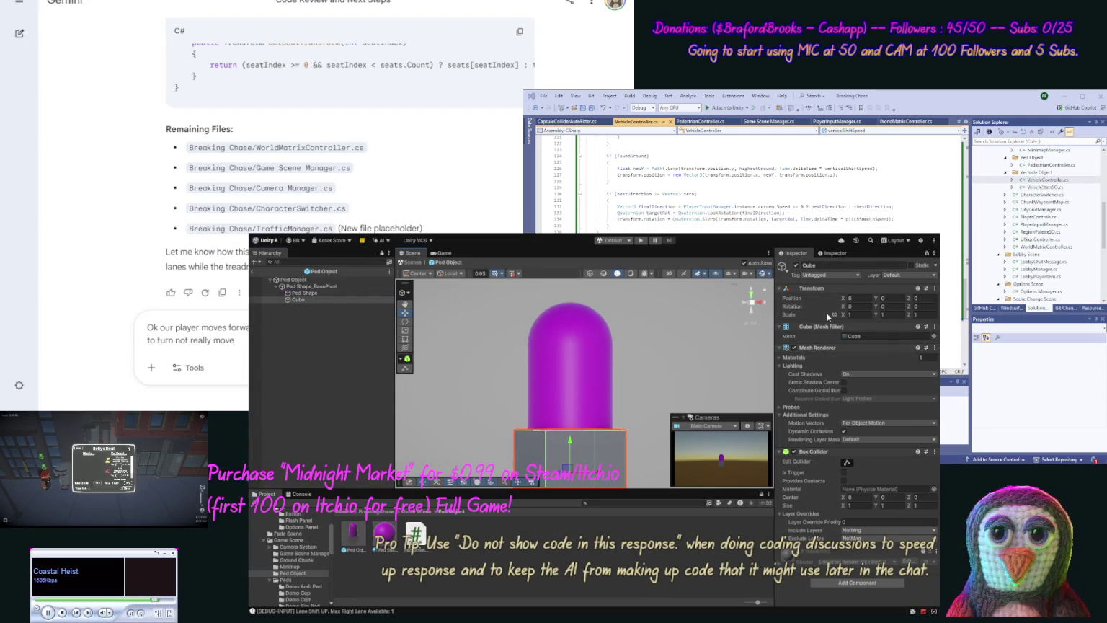
click(858, 315)
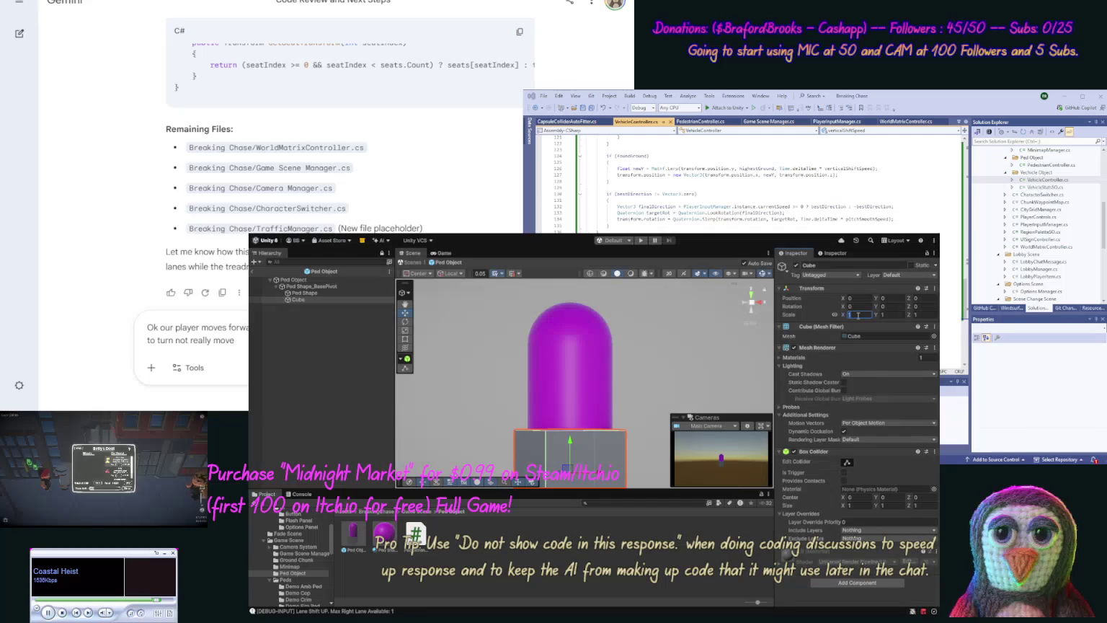
Step: Scale the cube to 0.5 on X, place it at X 0.5, Y 0.5, and apply the Ped Shape material
text(.5)
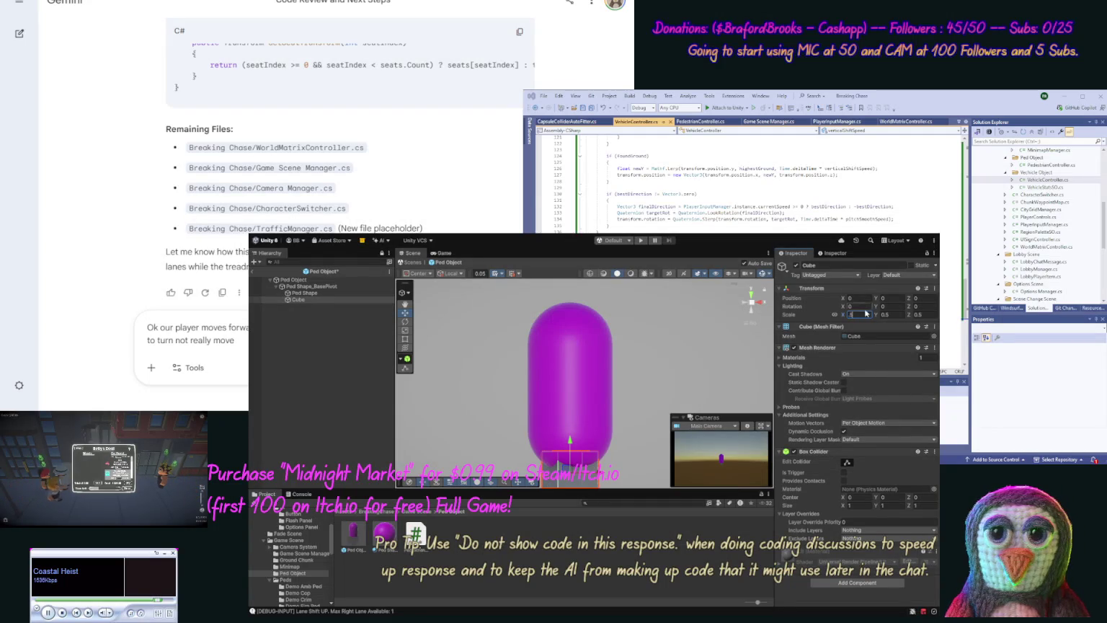
click(857, 297)
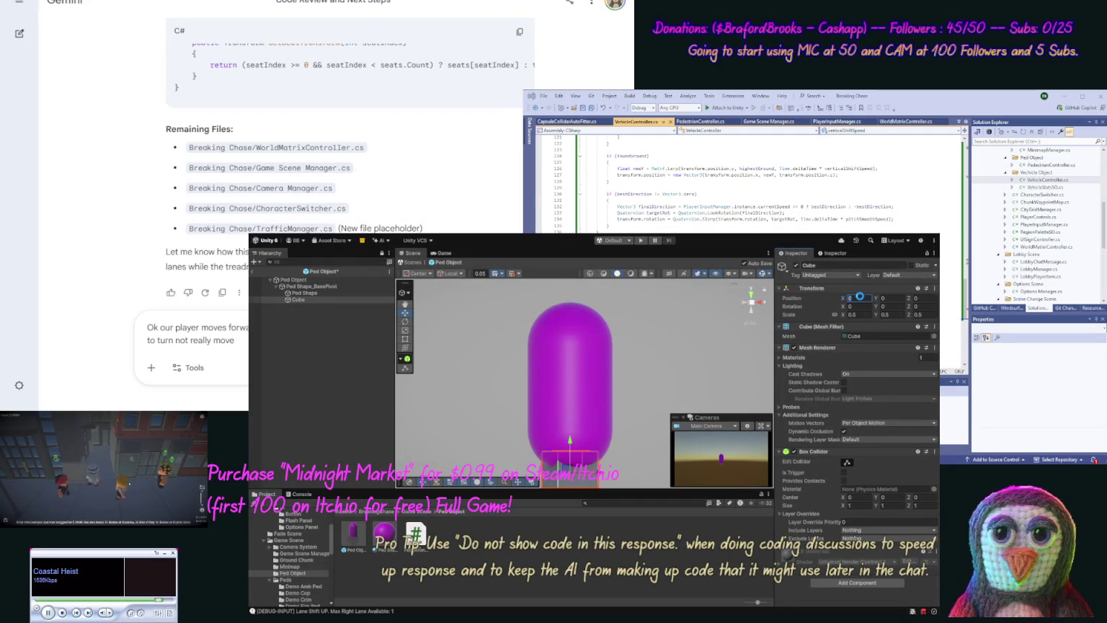
text(.5)
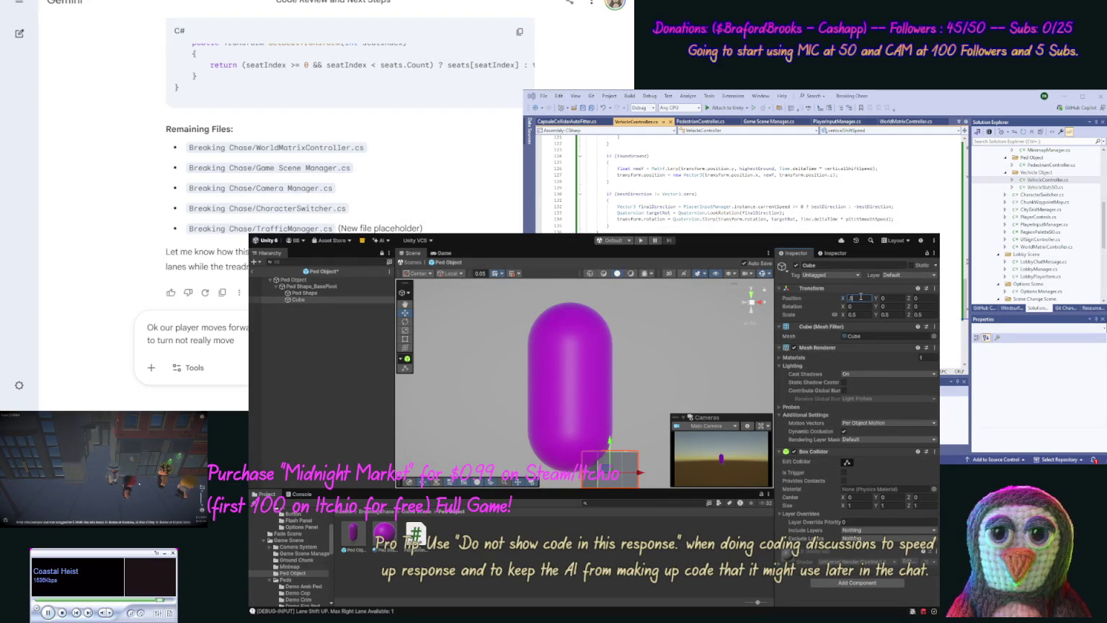
click(917, 298)
click(893, 298)
text(.5)
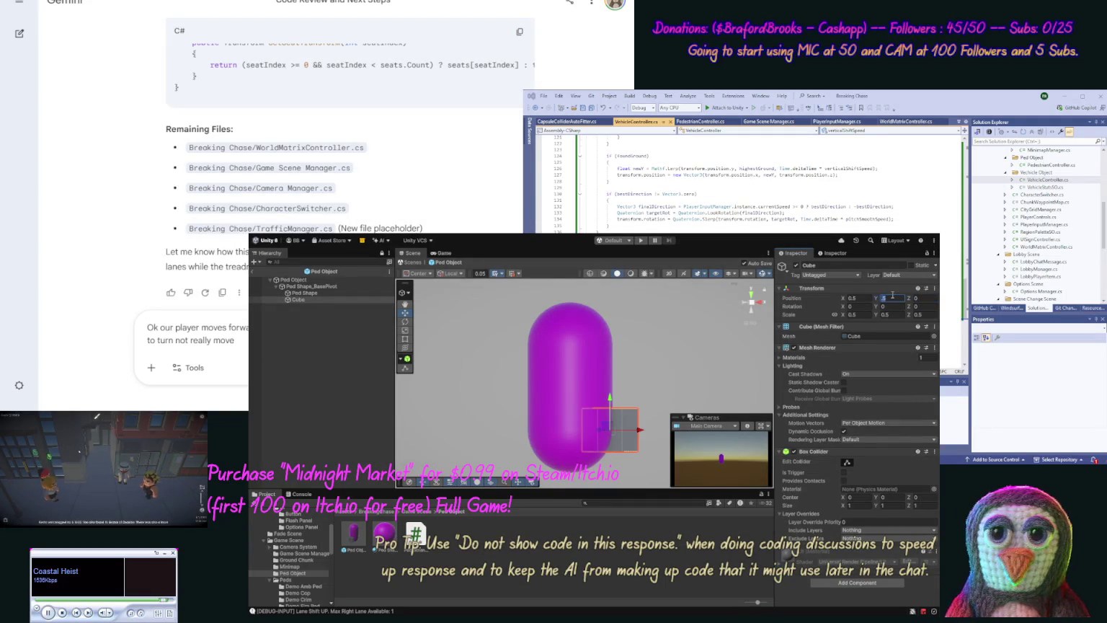
key(Return)
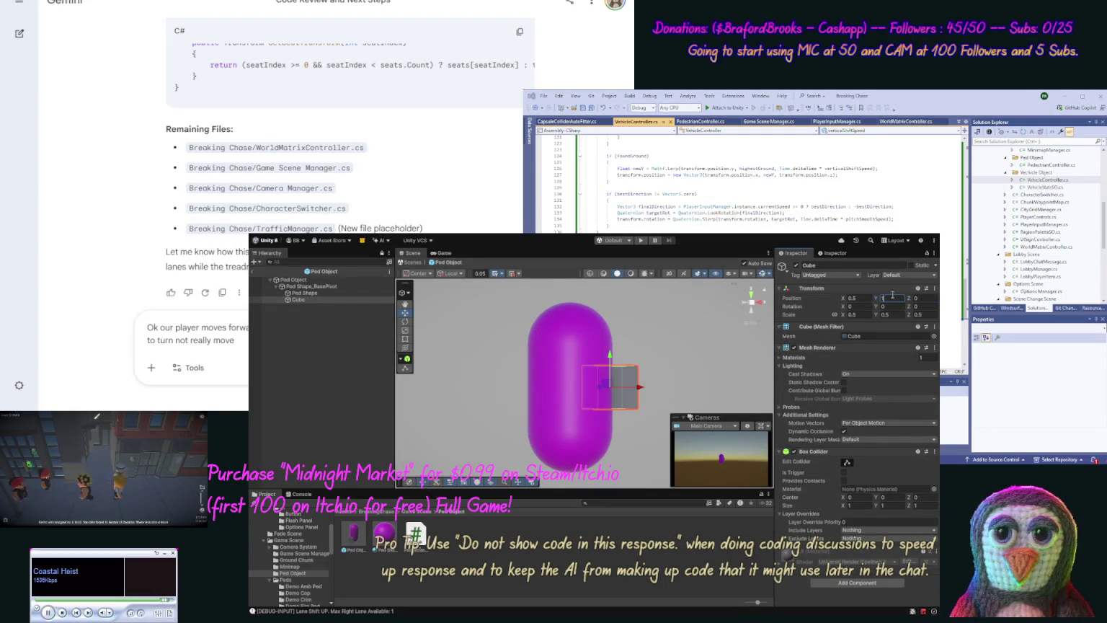
click(758, 326)
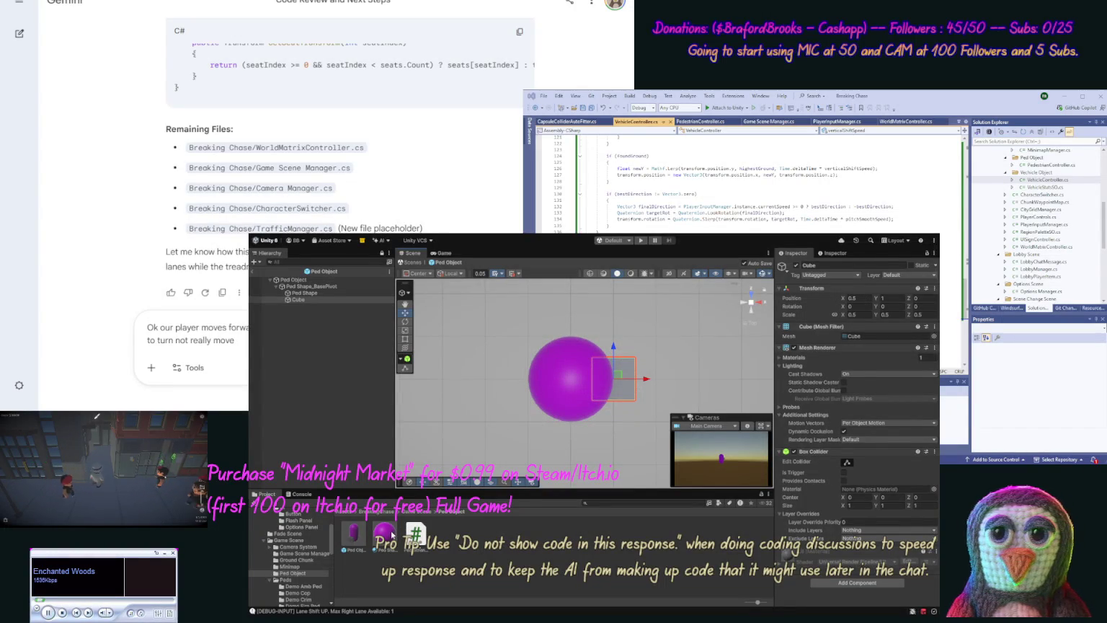
drag(301, 302, 300, 302)
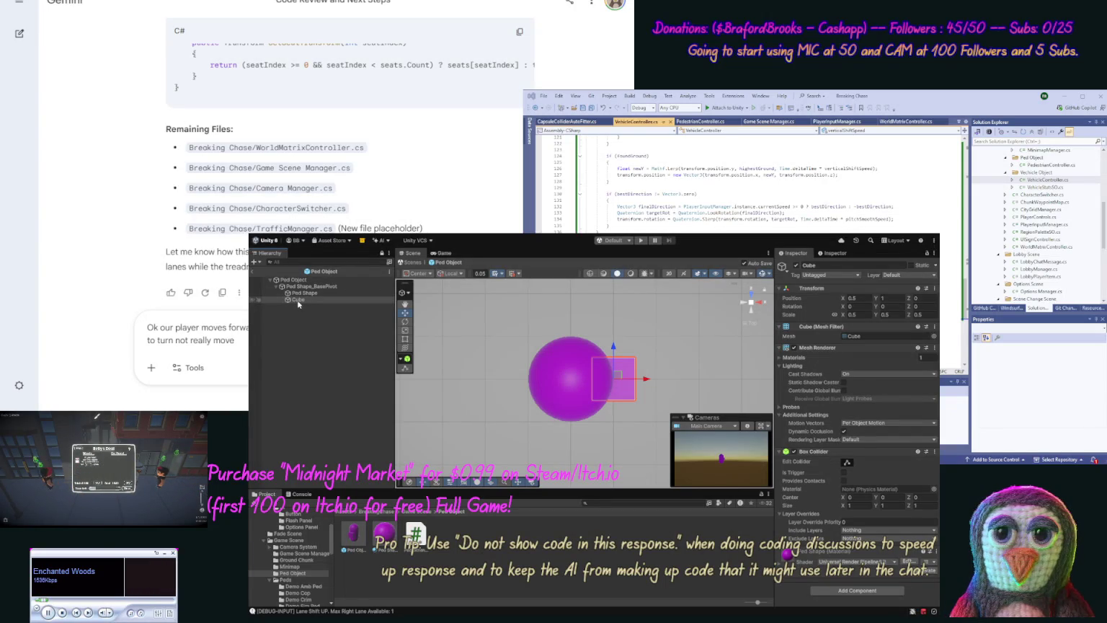
Step: Rename the cube to 'Forward Cube'
click(298, 302)
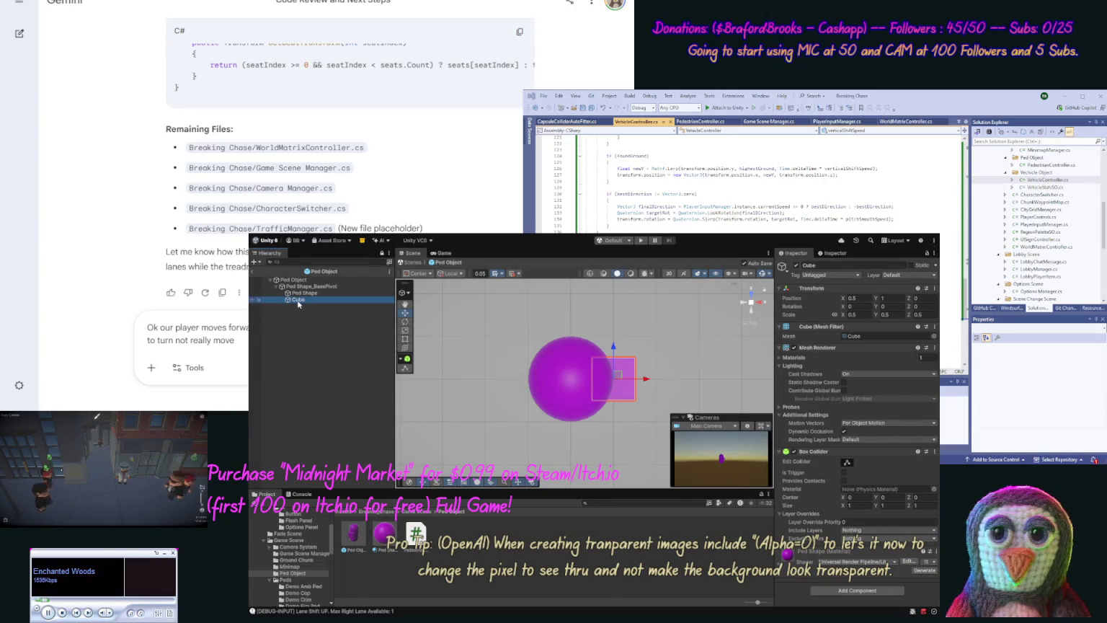
key(Escape)
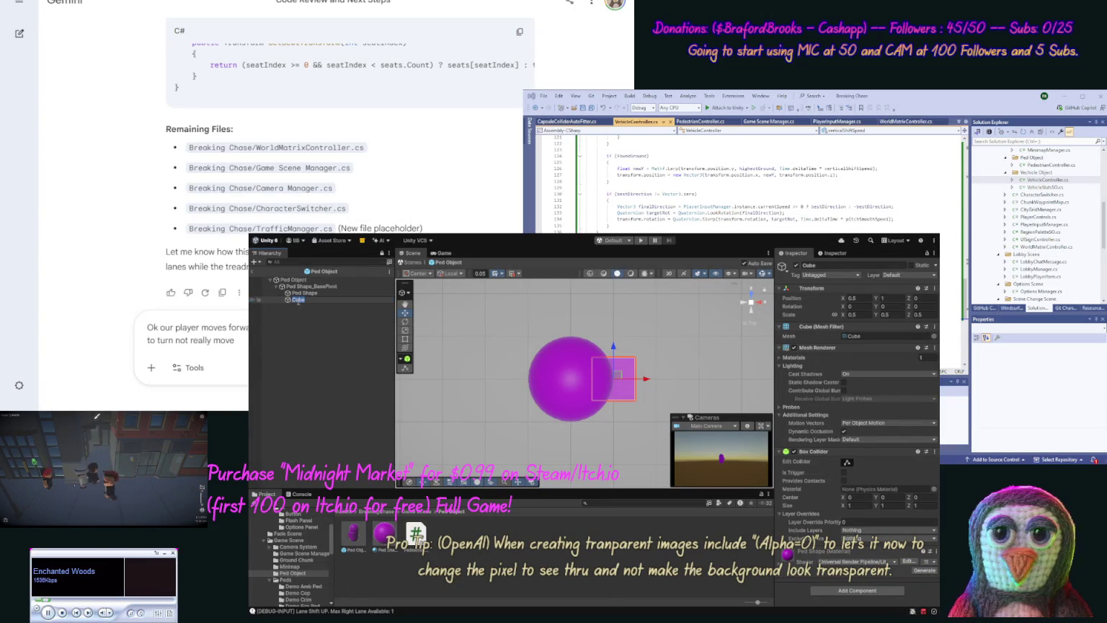
text(Forwa)
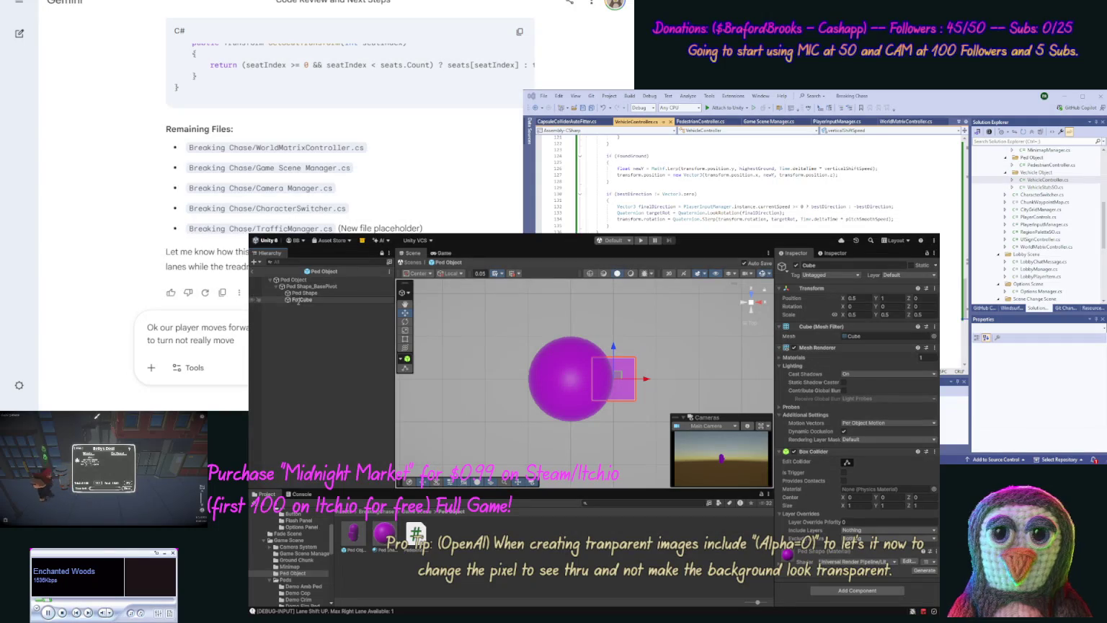
text(rd)
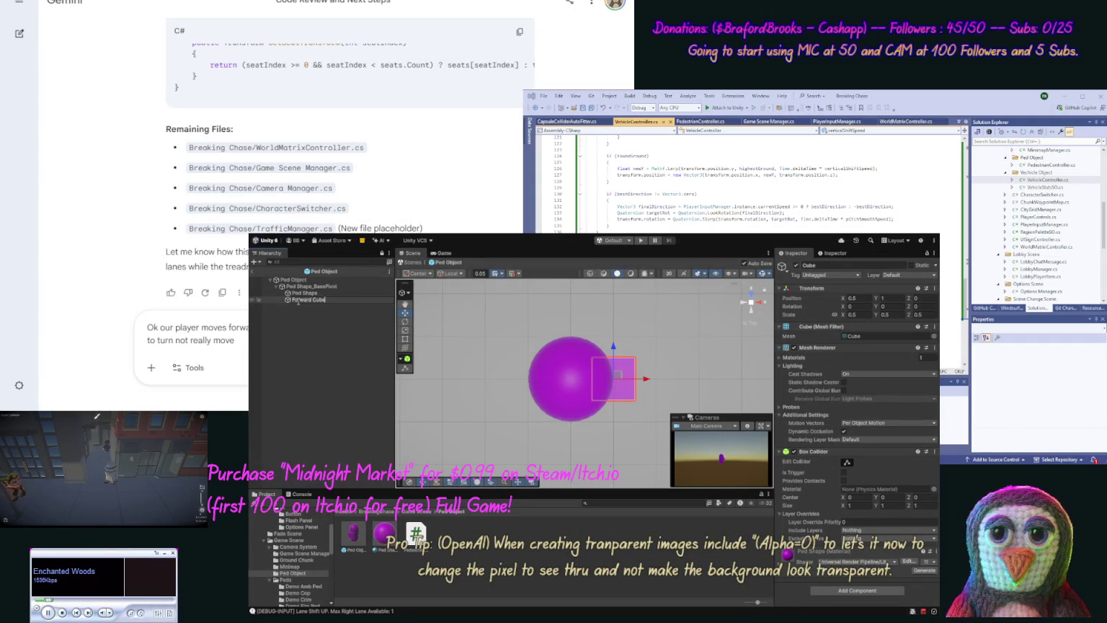
key(Return)
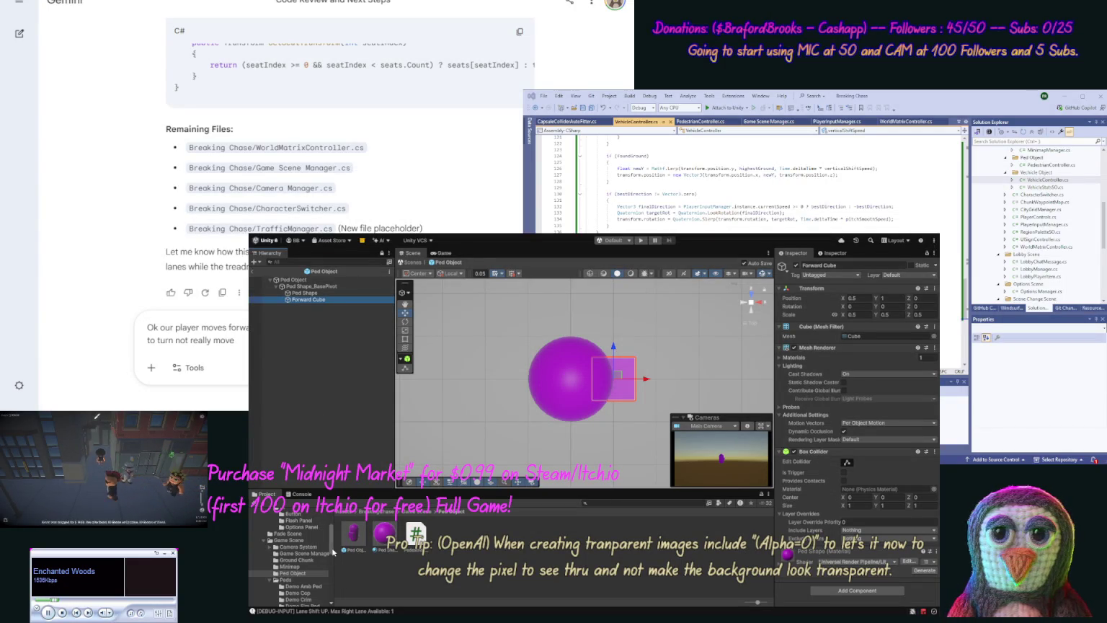
drag(333, 551, 331, 558)
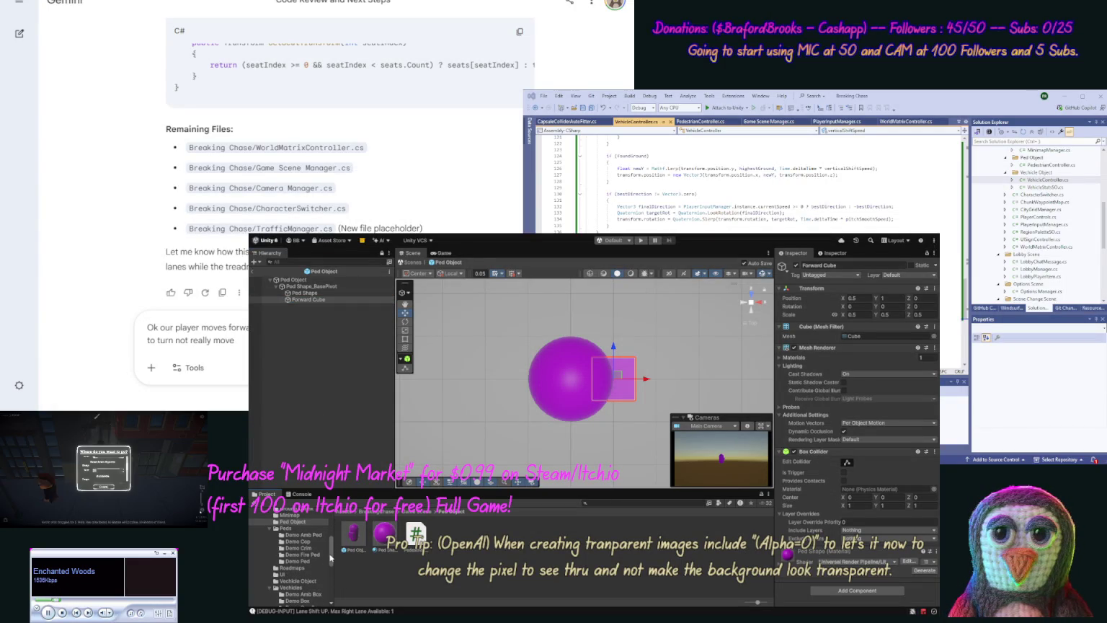
Step: Open the Vechicle Object prefab and paste Forward Cube under Vechicle Shape
click(303, 580)
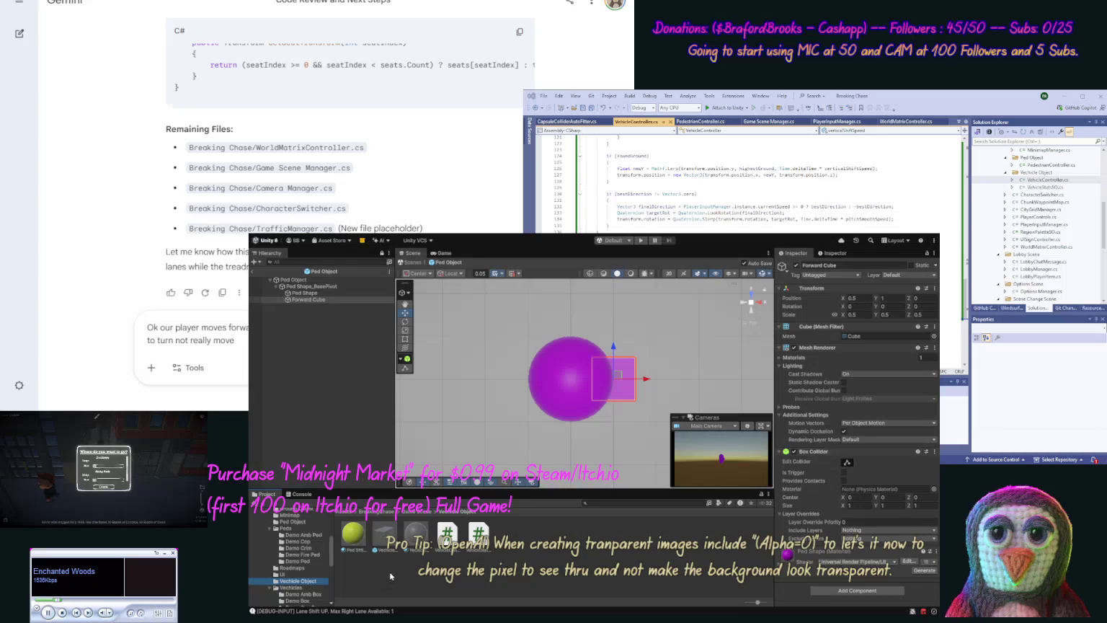
double_click(386, 538)
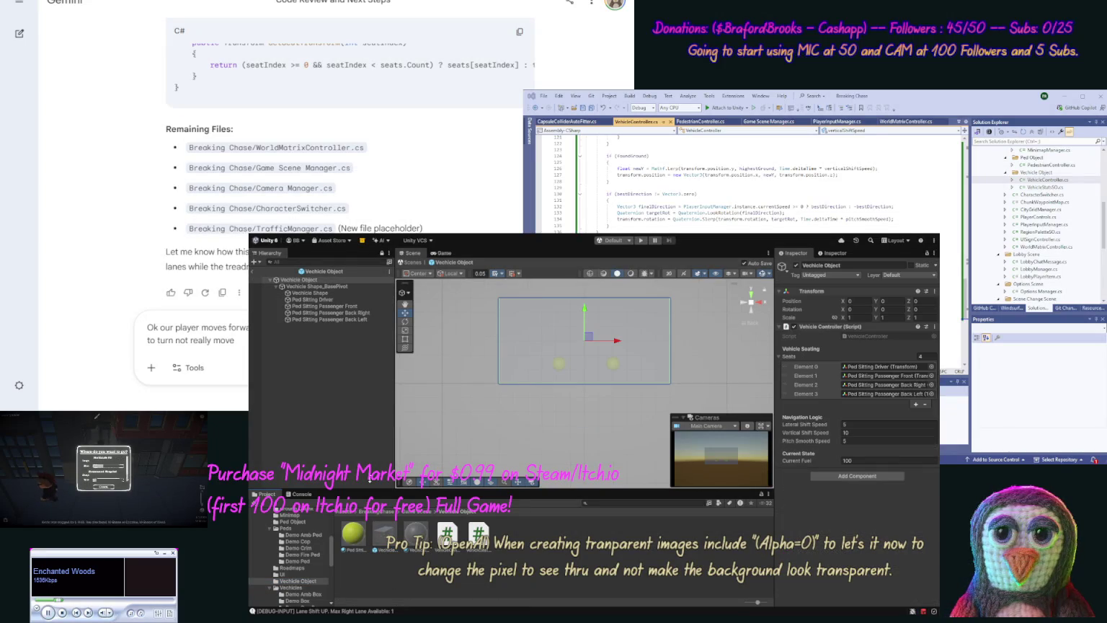
click(317, 280)
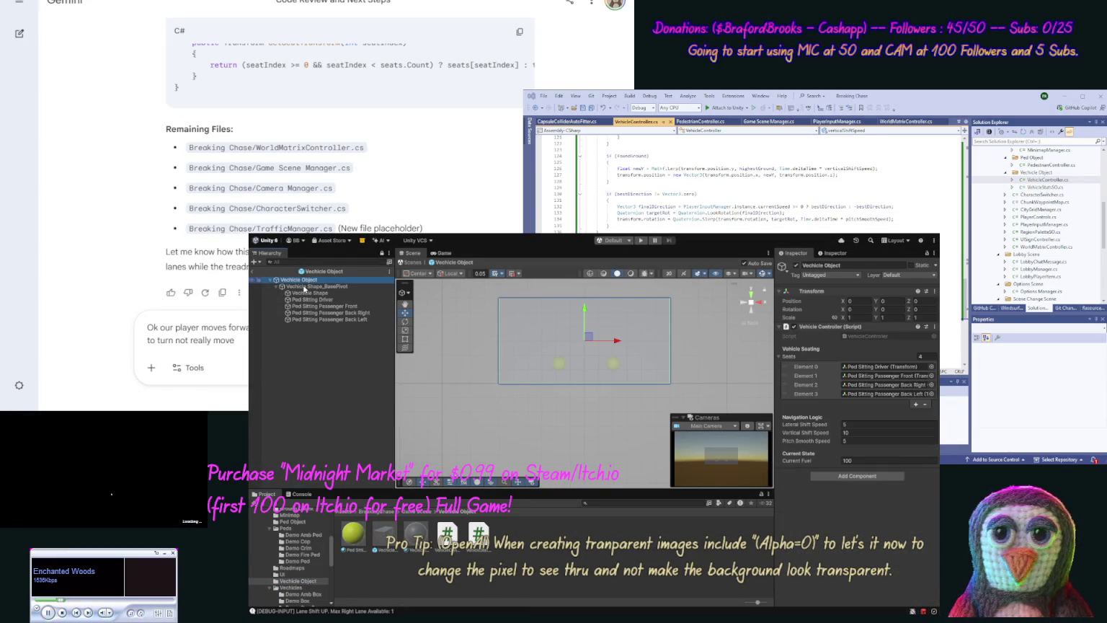
click(305, 287)
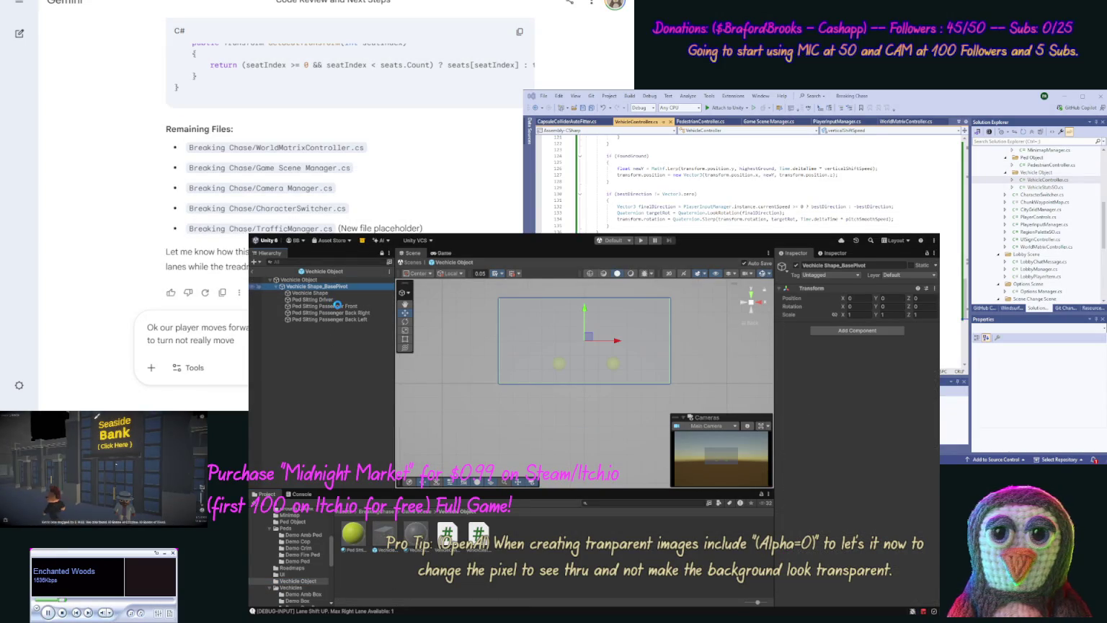
key(ctrl+v)
drag(311, 328, 320, 298)
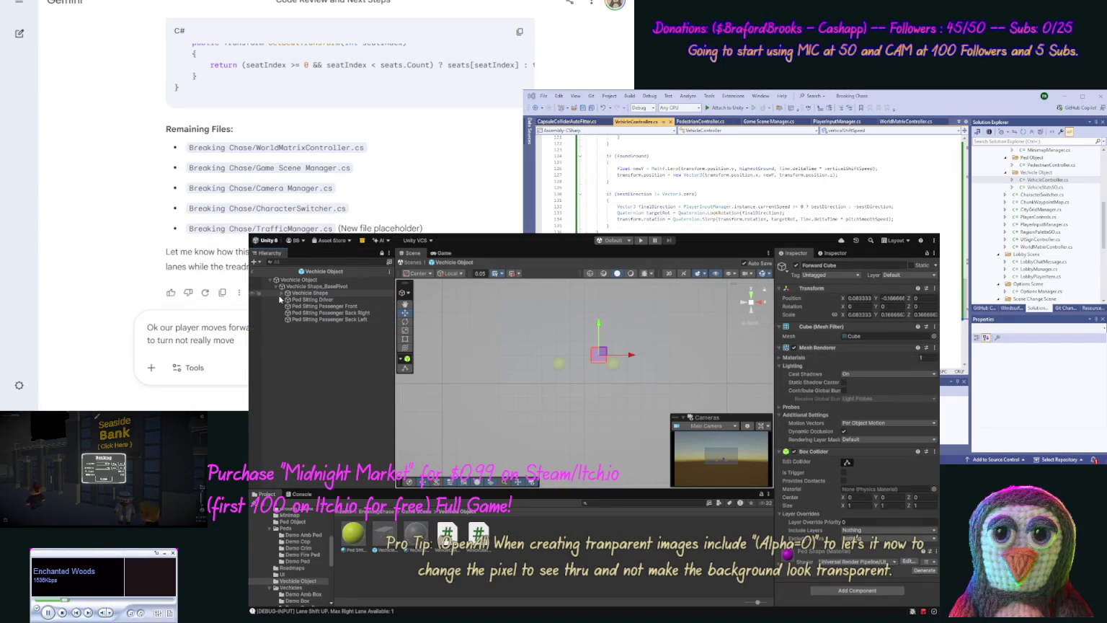
click(282, 294)
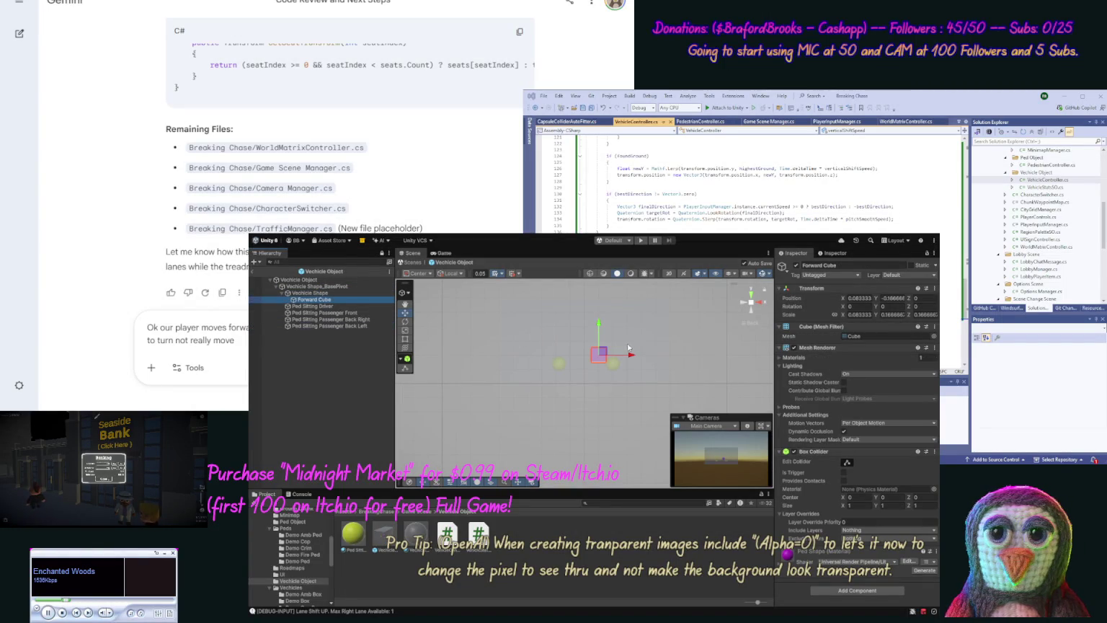
Step: Slide Forward Cube forward to about X 0.25 and save the vehicle prefab
drag(633, 358, 664, 361)
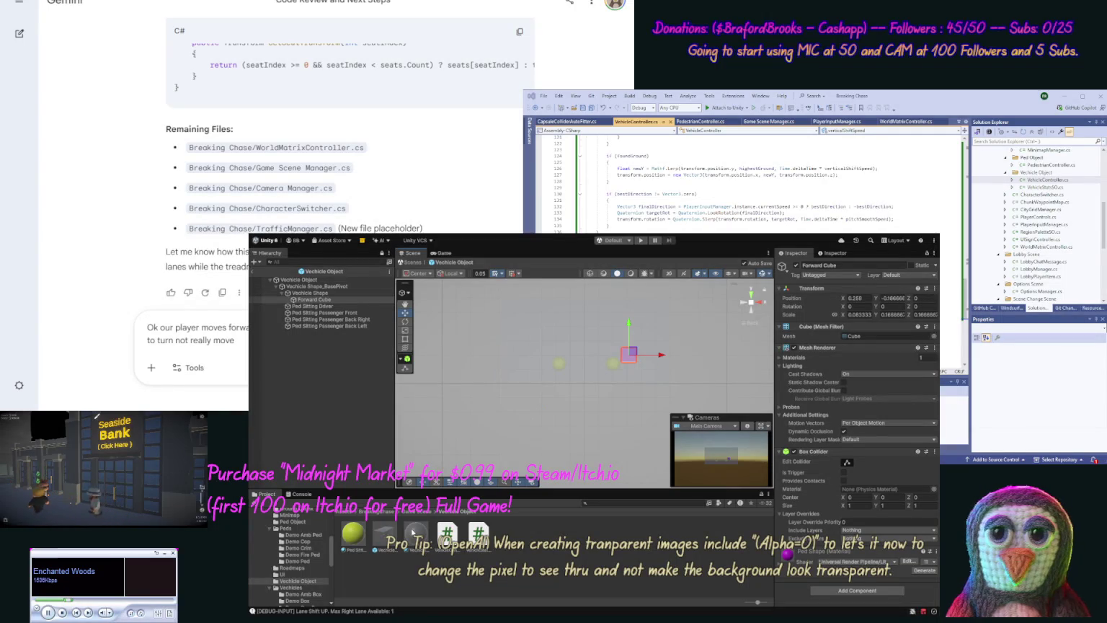
click(309, 301)
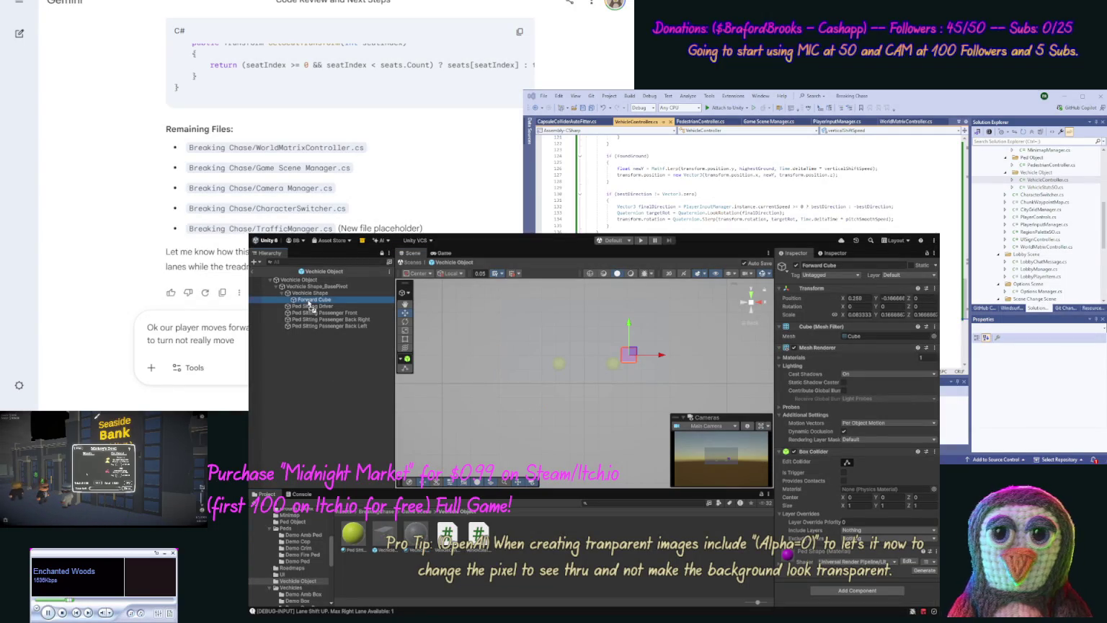
key(ctrl+s)
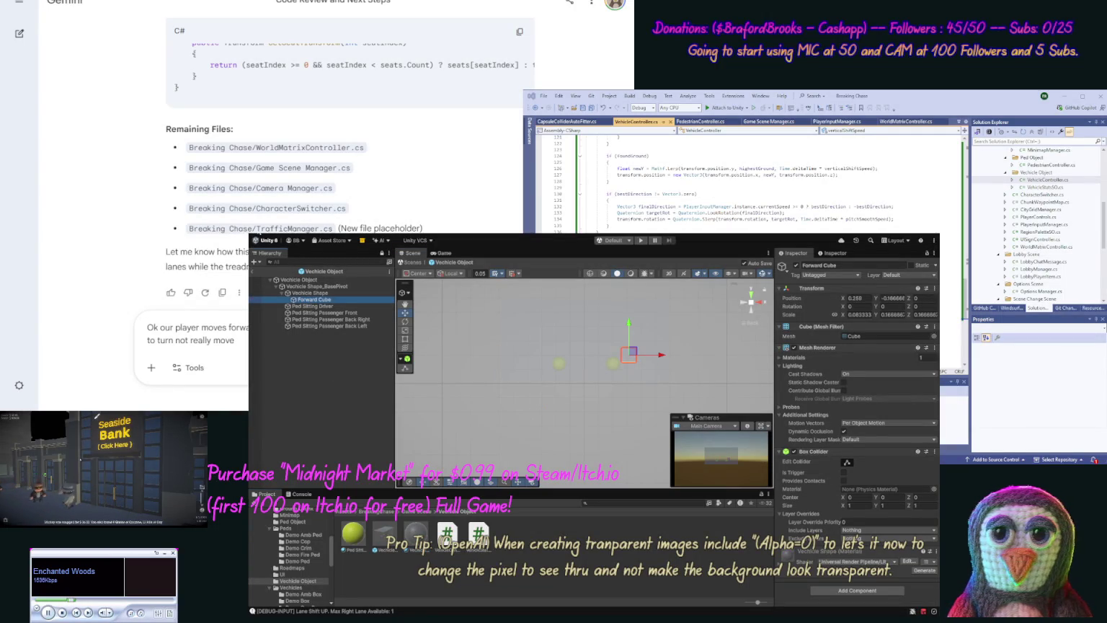
click(561, 546)
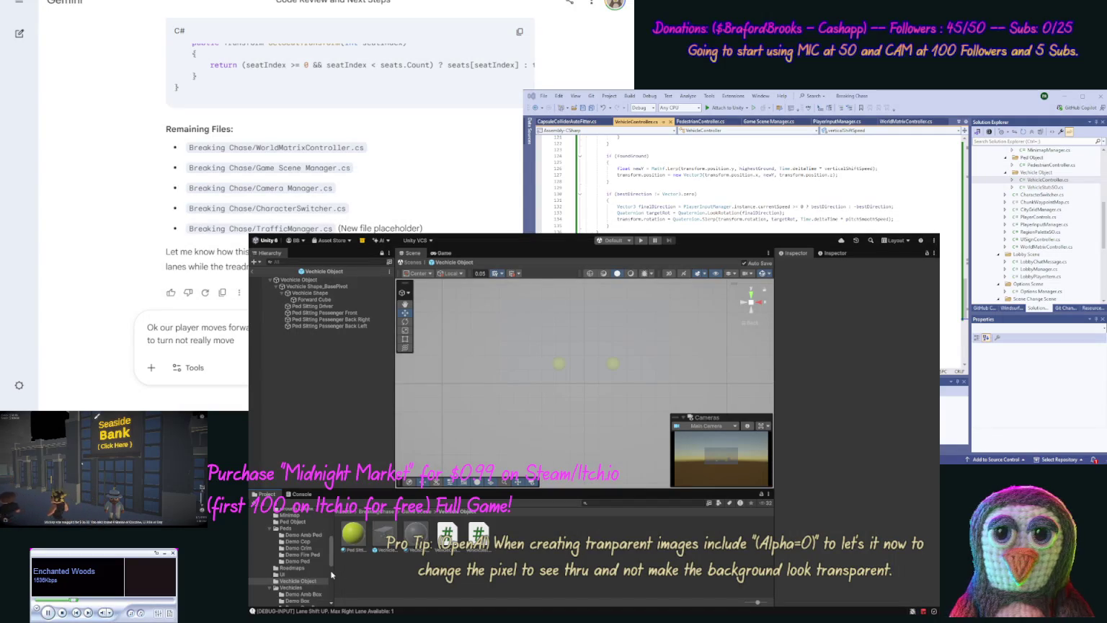
Step: Open the Demo Amb, Demo Cop and Demo Crim ped variant prefabs to check their children
click(304, 535)
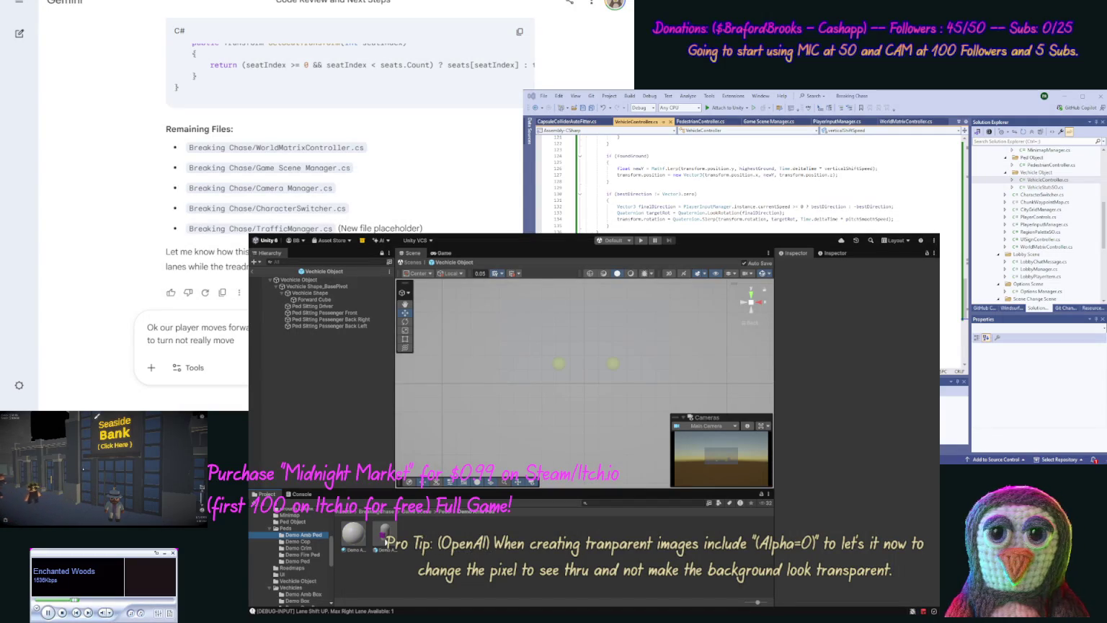
double_click(384, 537)
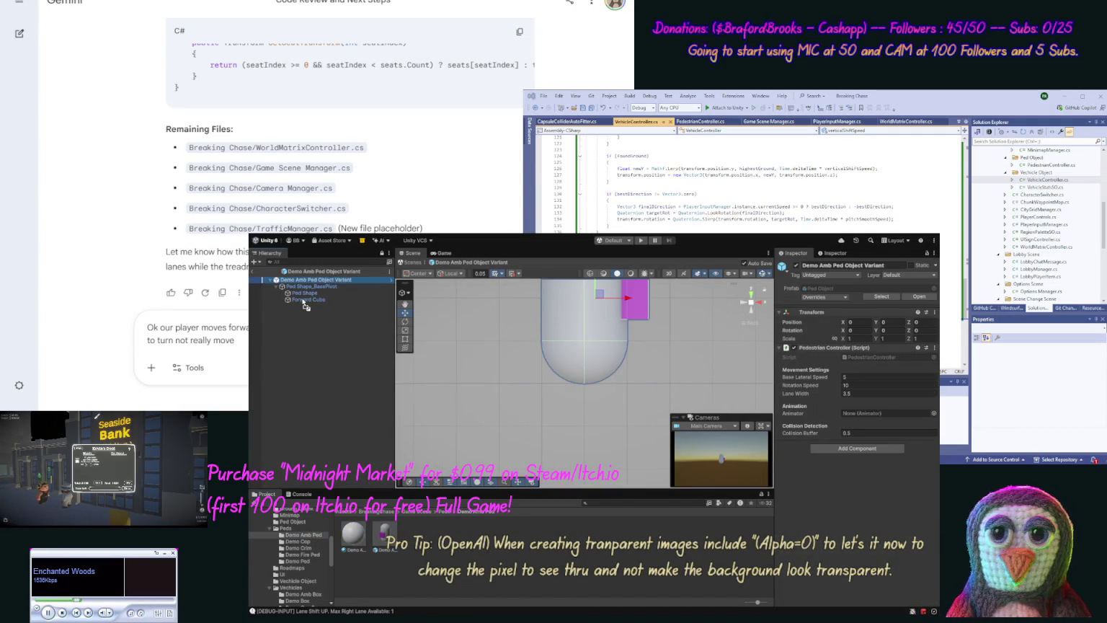
click(301, 542)
click(384, 535)
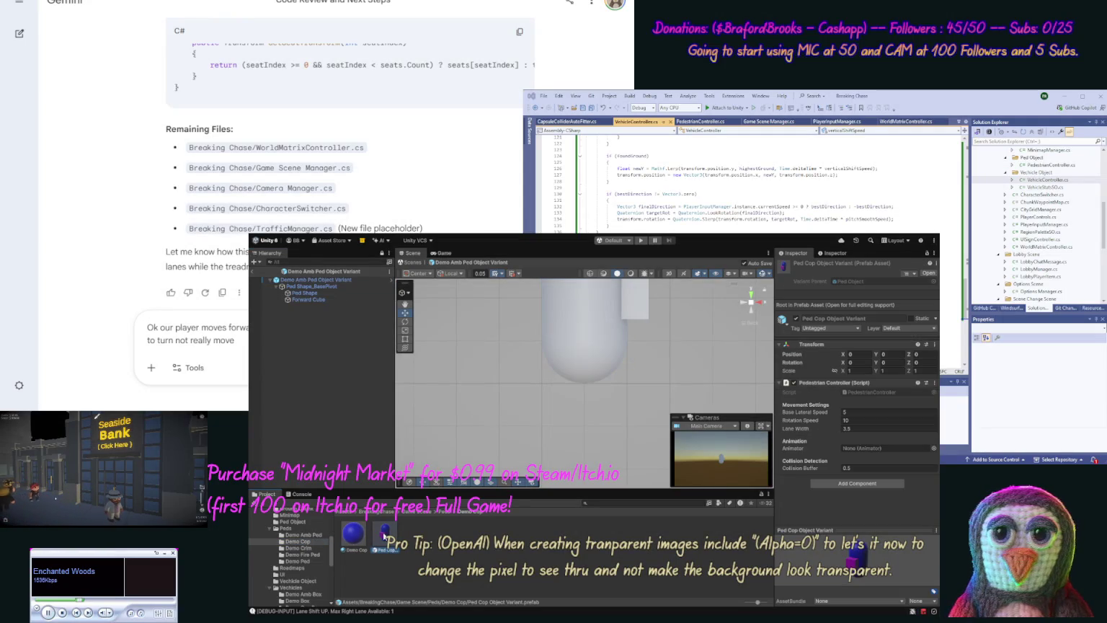
double_click(385, 535)
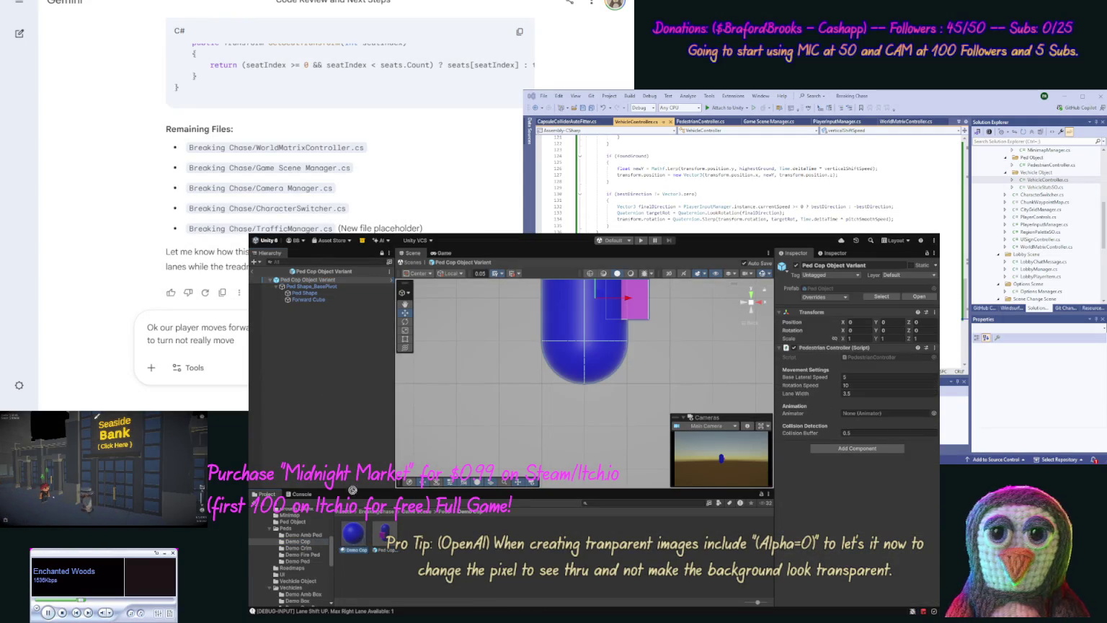
click(298, 547)
double_click(382, 535)
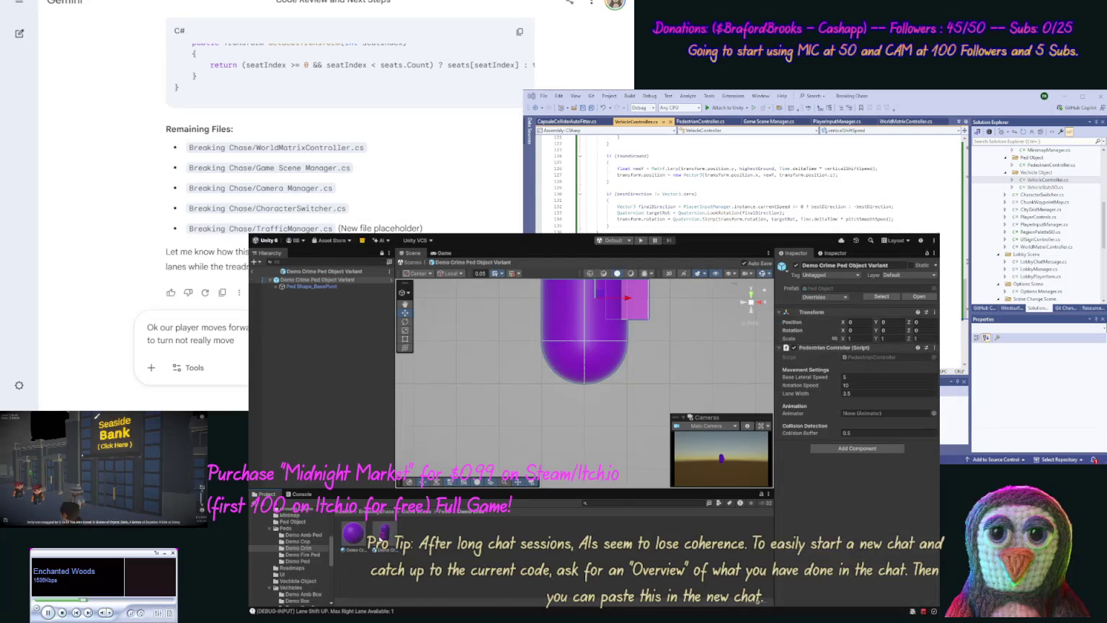
click(306, 280)
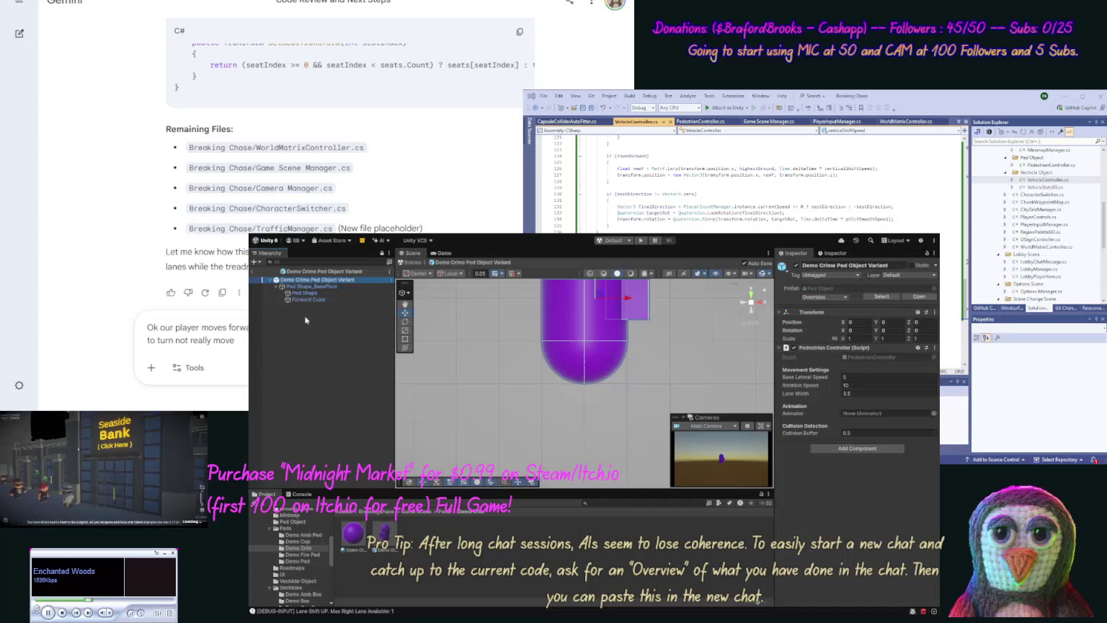
Step: Open the Demo Fire and Demo Amb variants again, then the Demo Ped's Ped Object Variant
click(307, 556)
double_click(388, 533)
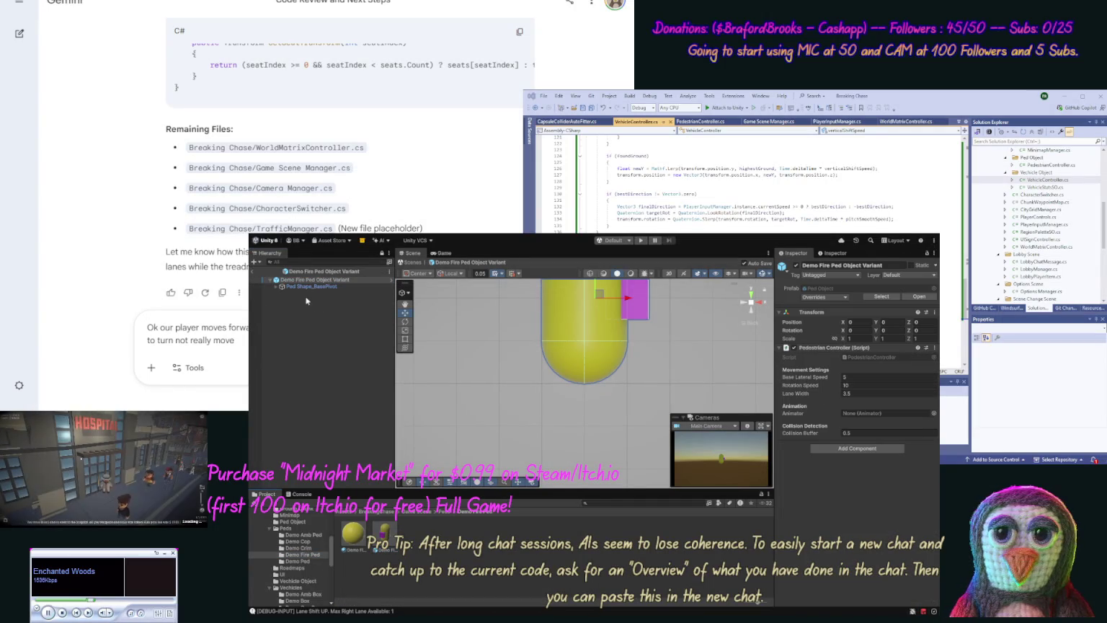
click(277, 287)
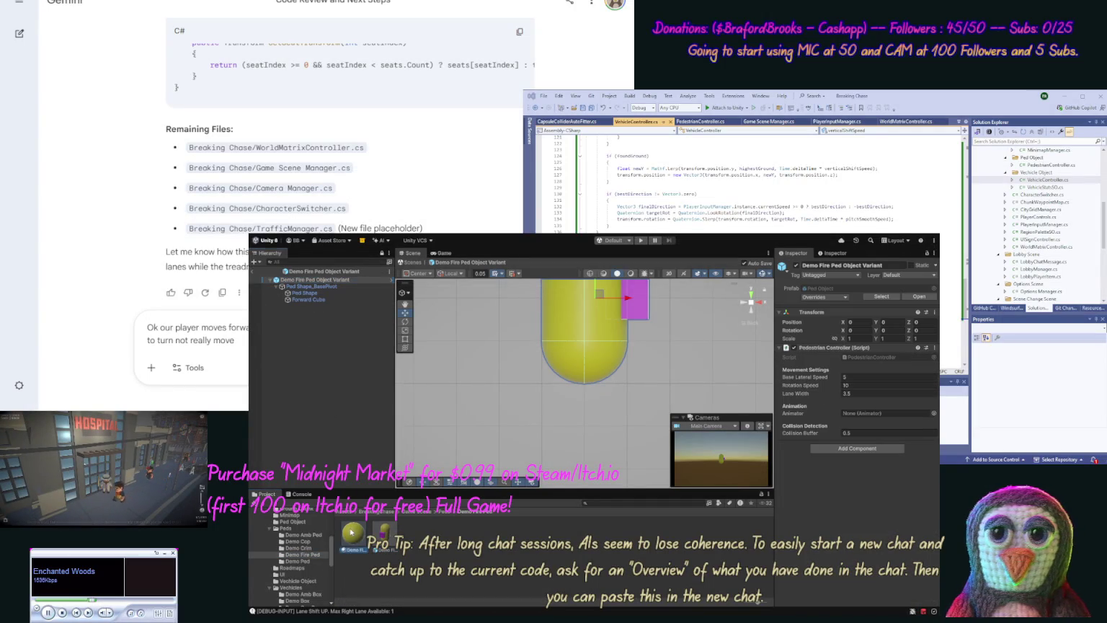
click(305, 535)
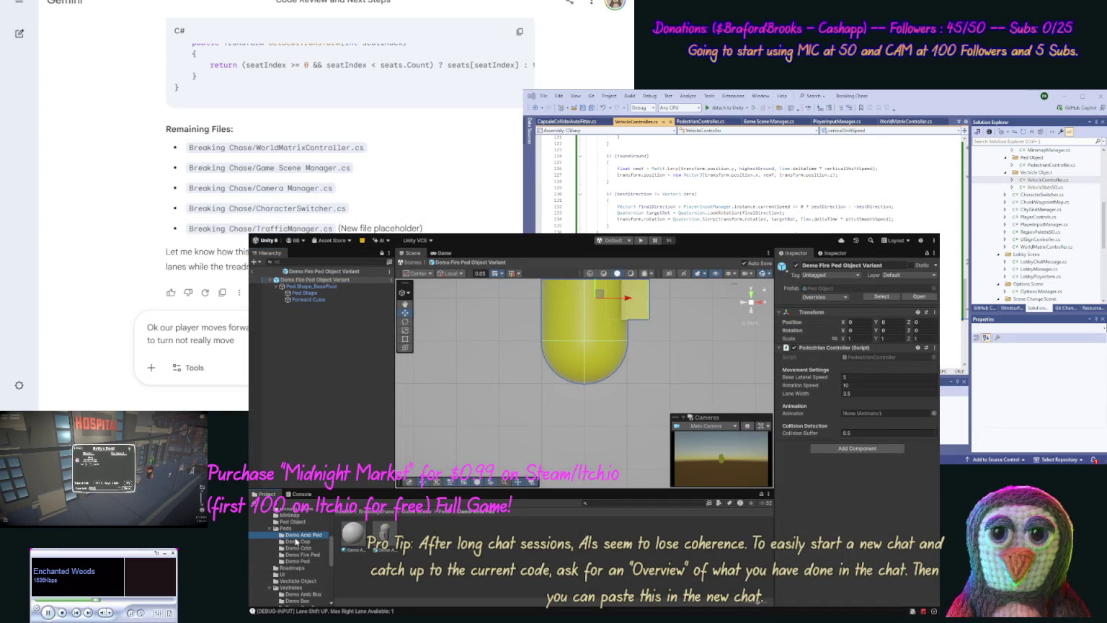
double_click(389, 539)
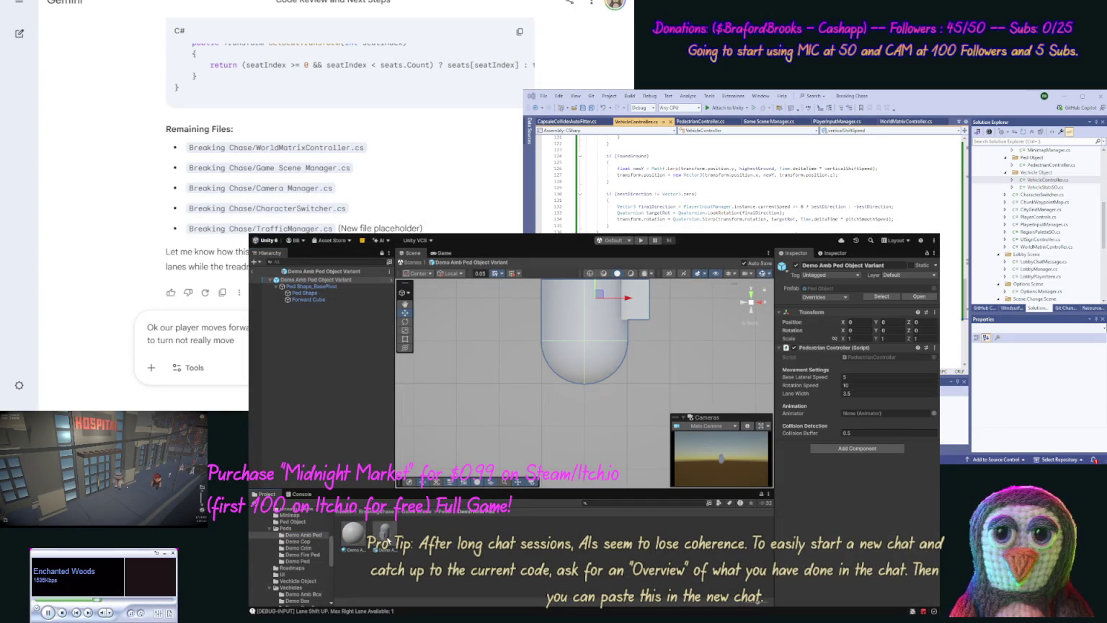
click(309, 561)
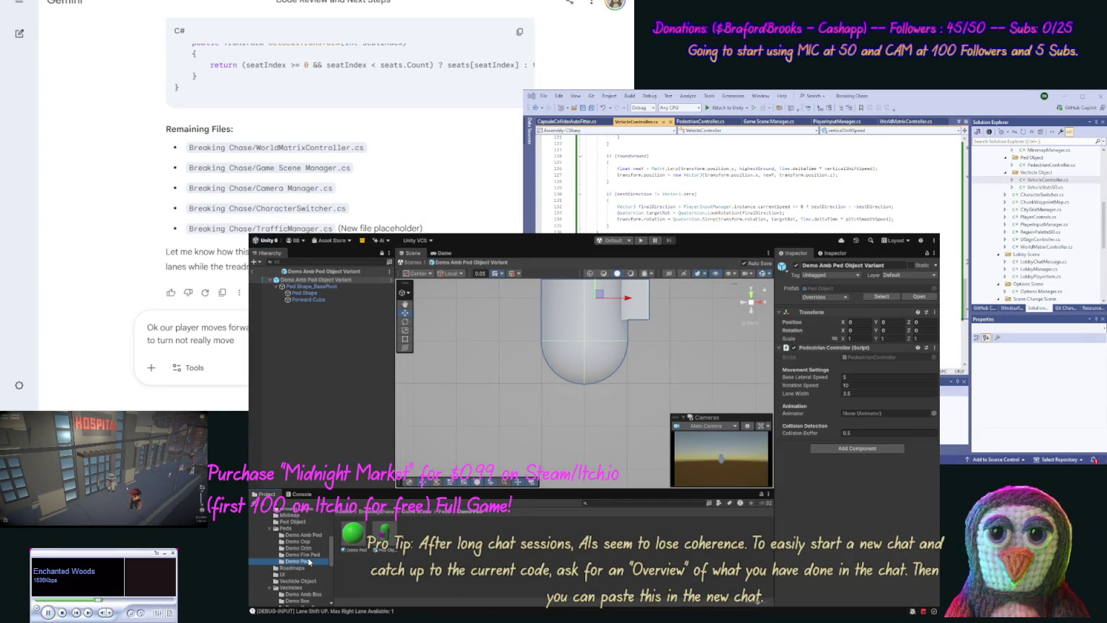
click(384, 537)
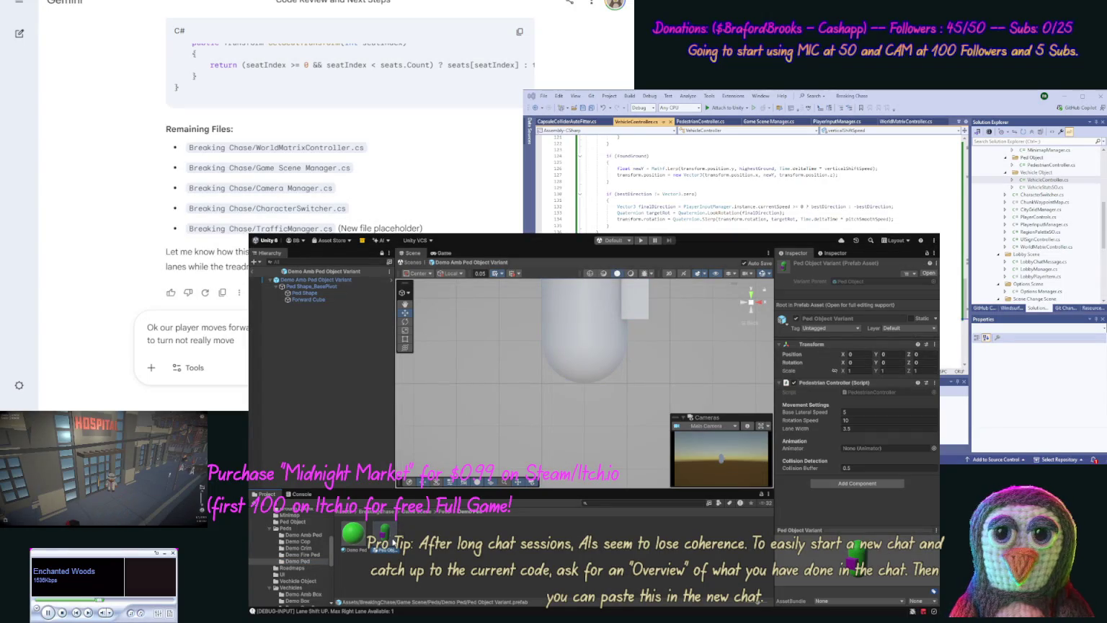
double_click(387, 537)
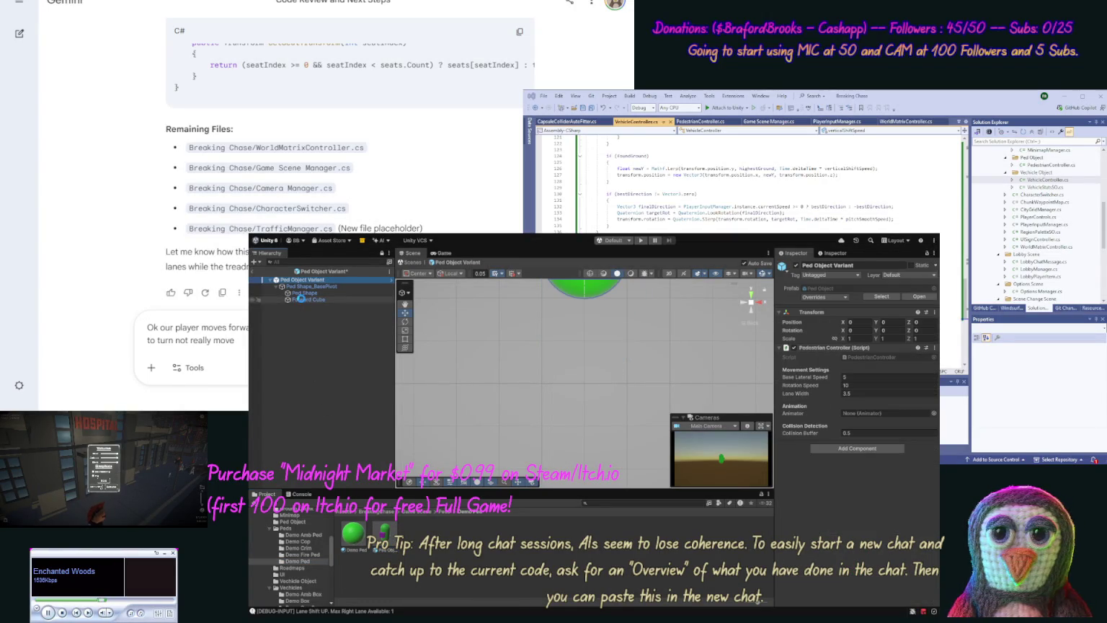
click(384, 534)
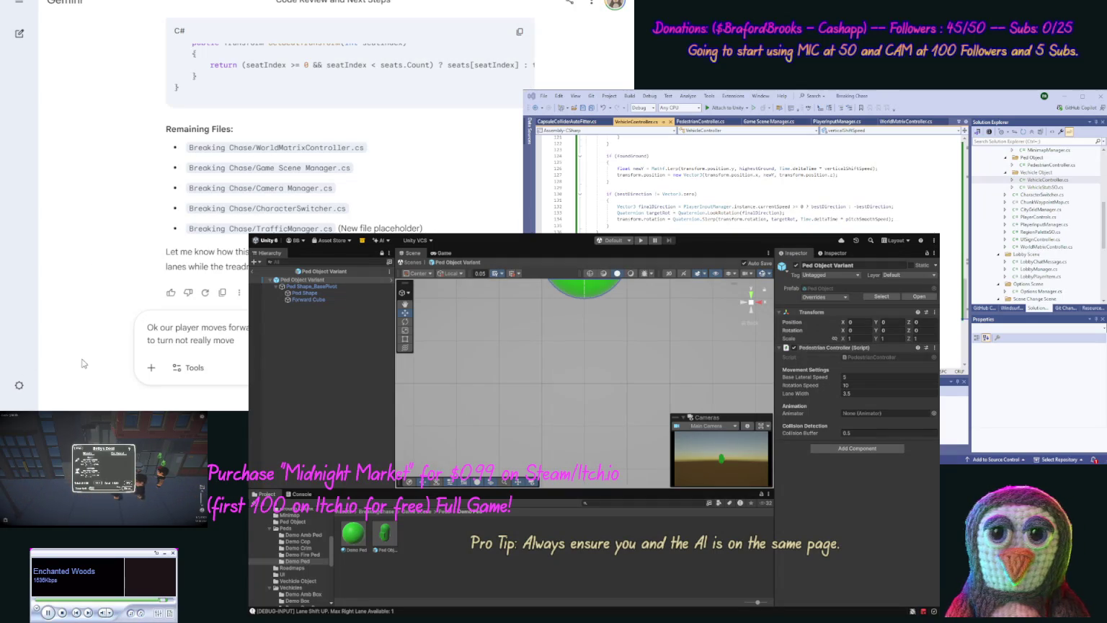
Step: Show the Demo Amb Box vehicle folder's assets
click(304, 595)
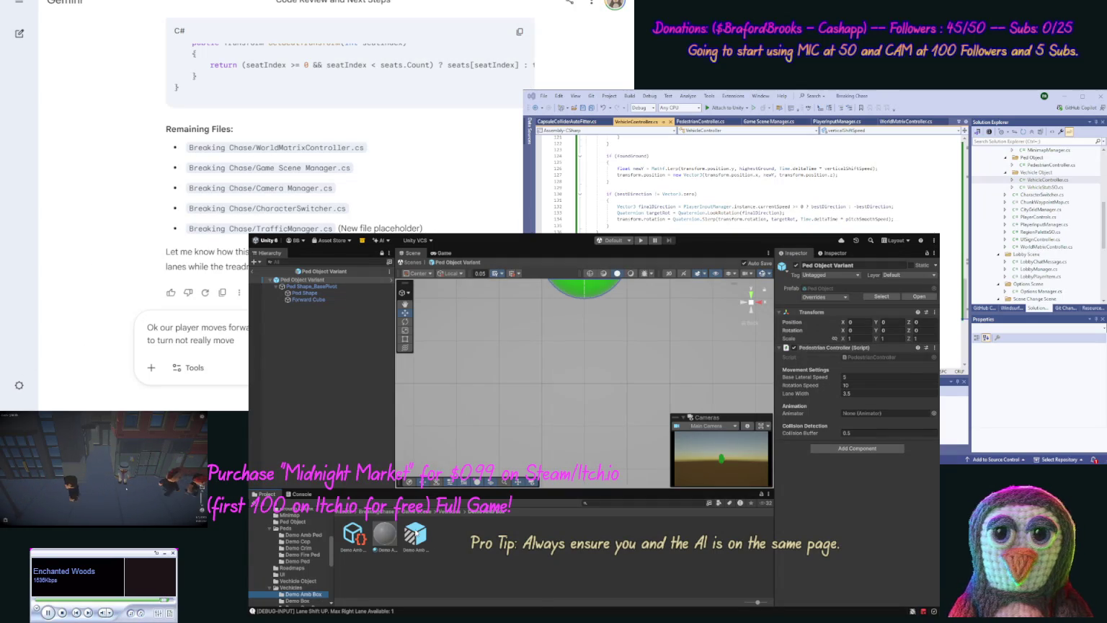
Step: Open Demo Amb Box, expand Vechicle Shape and inspect its Forward Cube from top view
click(416, 534)
double_click(415, 535)
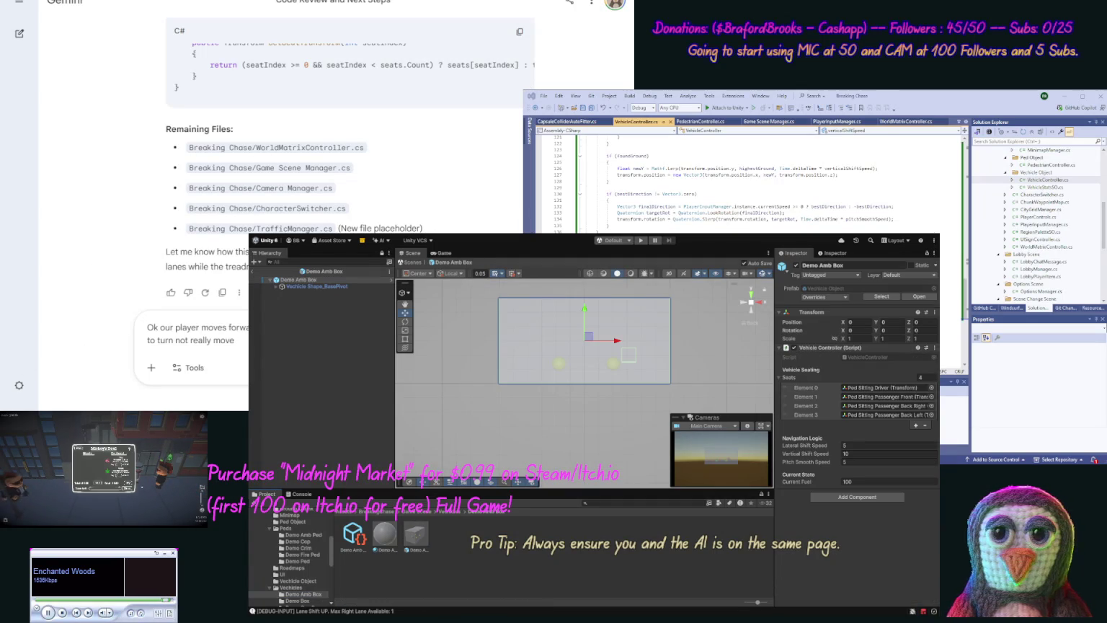
click(278, 287)
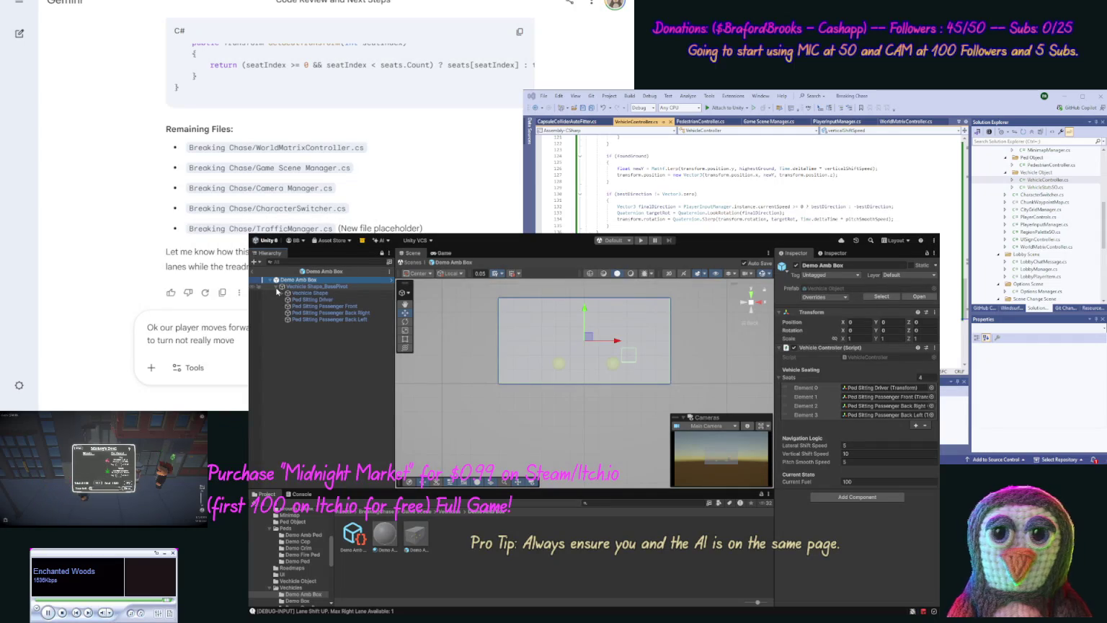
click(283, 294)
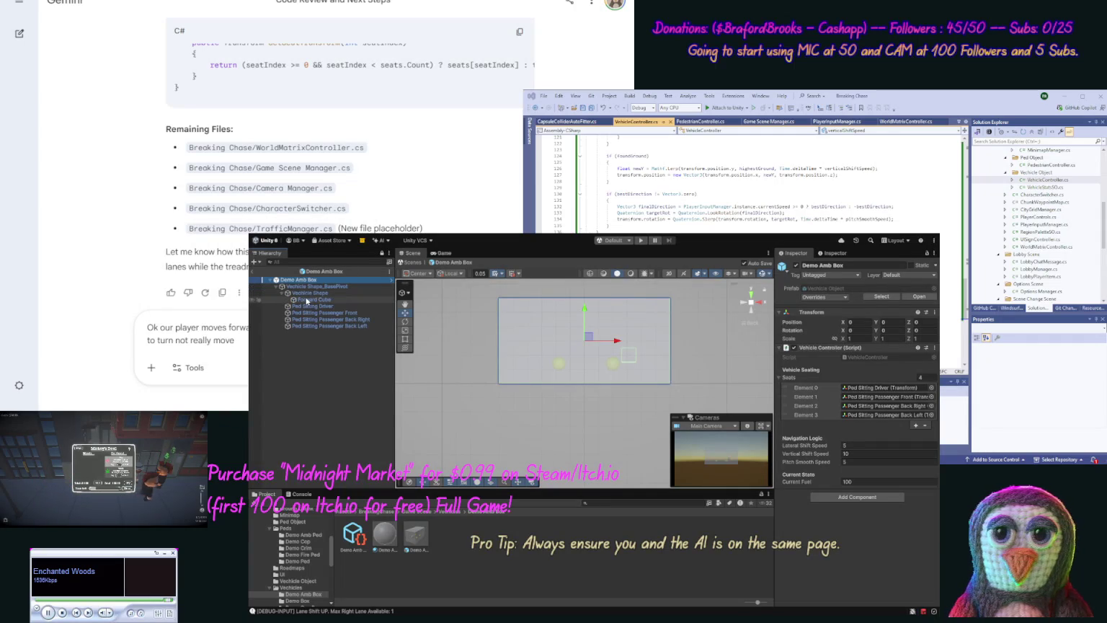
click(313, 300)
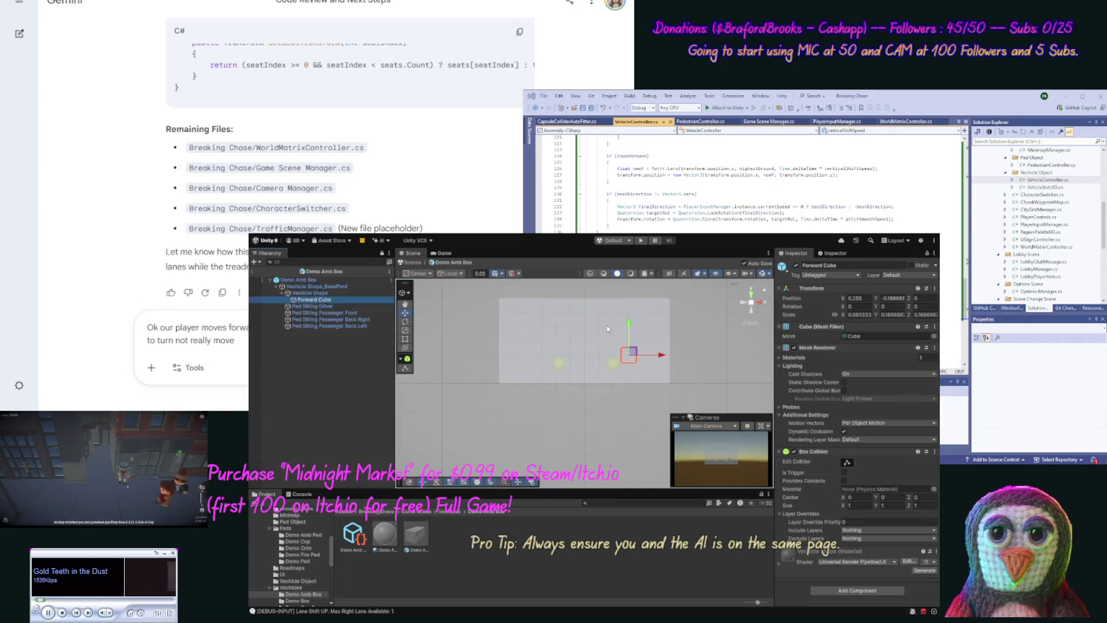
click(756, 313)
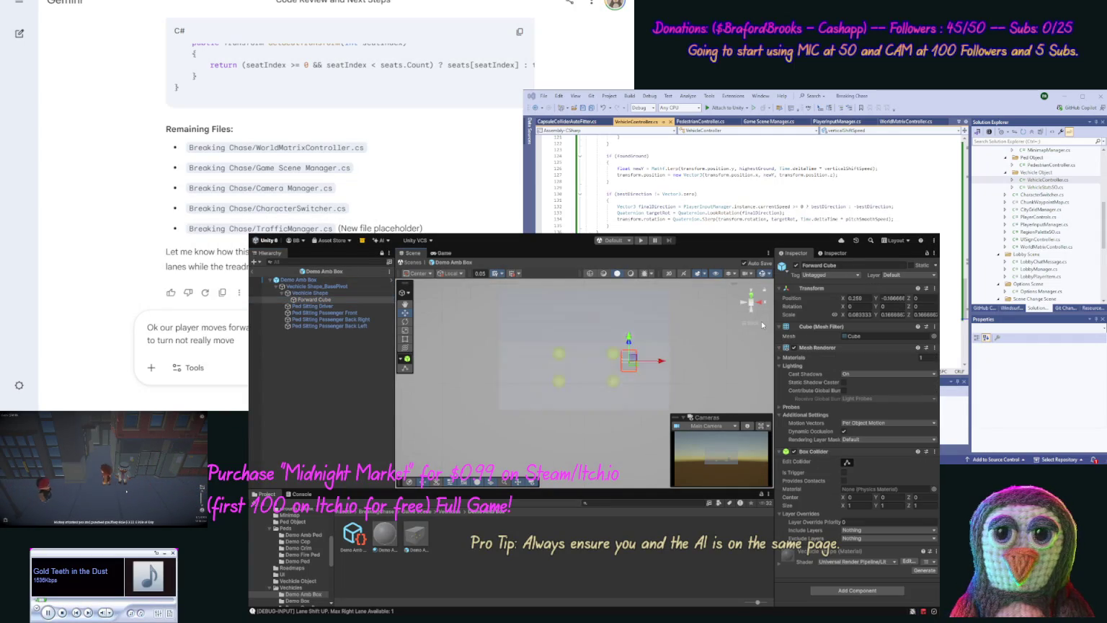
click(305, 582)
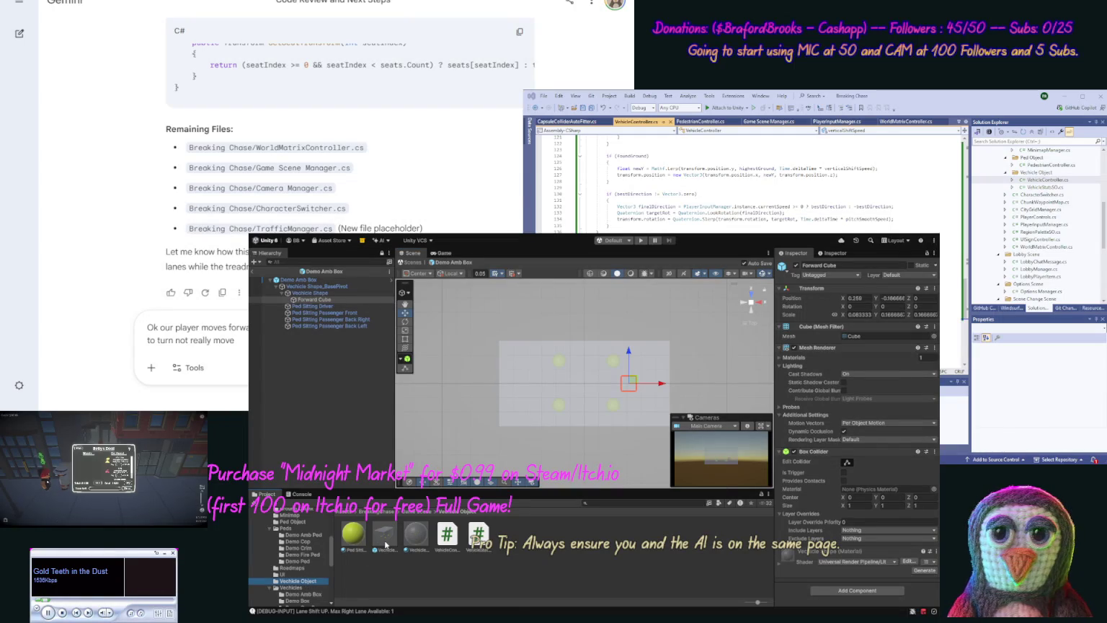
Step: In Vechicle Object, push Forward Cube out to X 0.5, then reopen Demo Amb Box
double_click(387, 546)
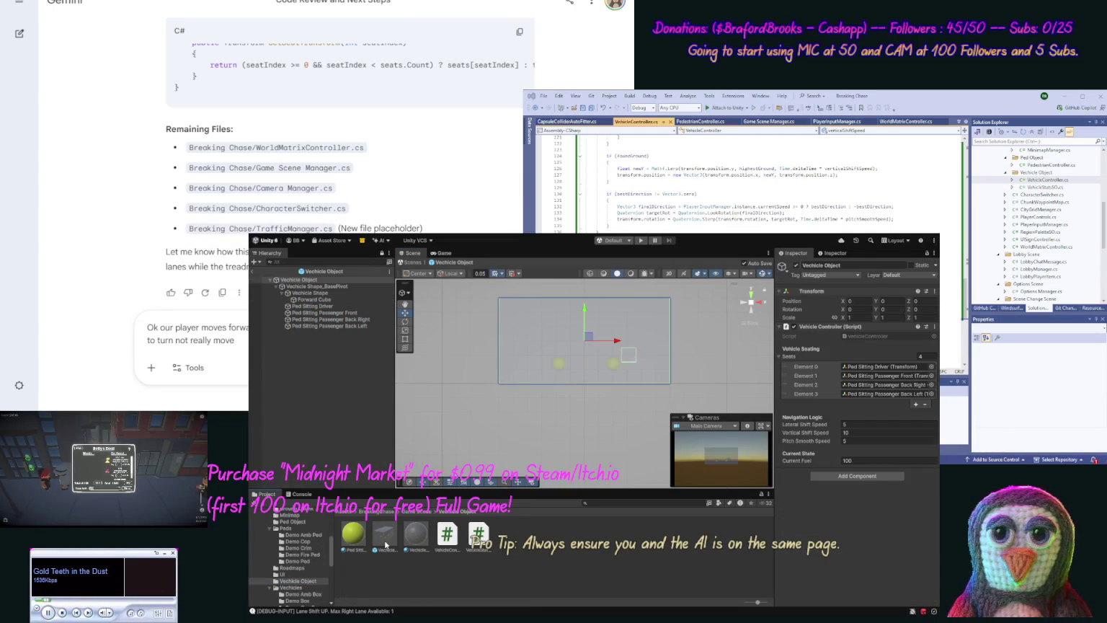
click(751, 294)
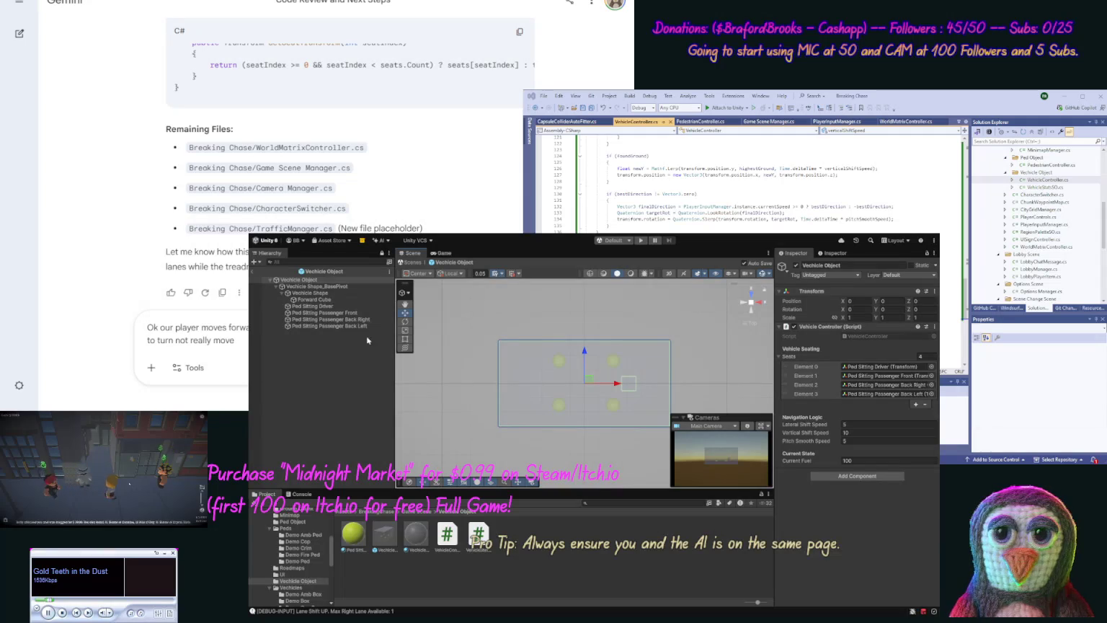
click(314, 299)
drag(661, 384, 699, 384)
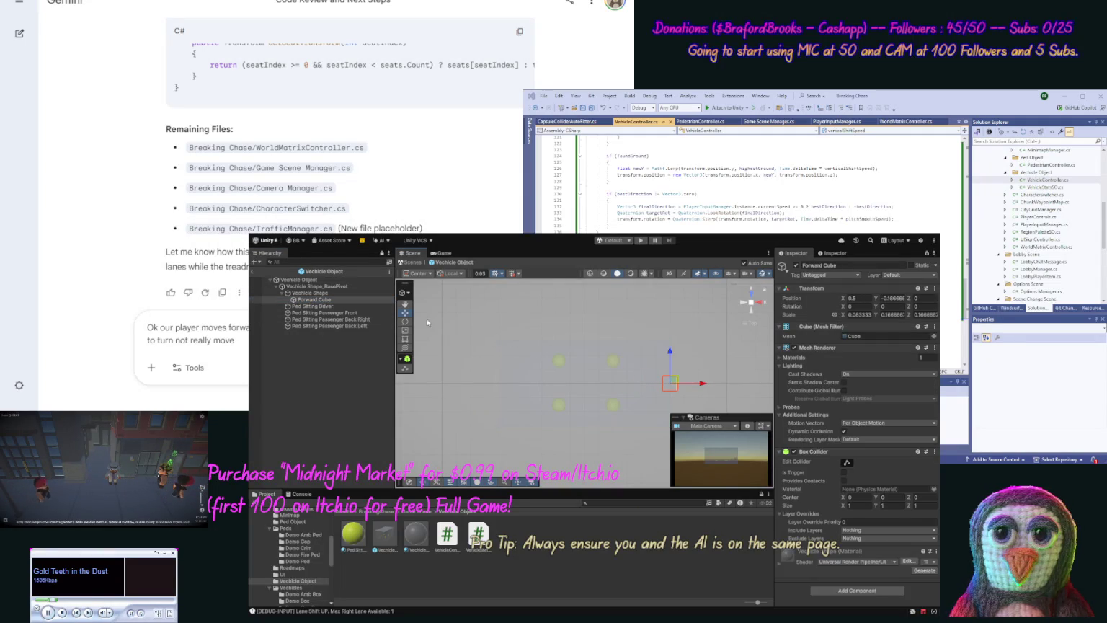
click(344, 293)
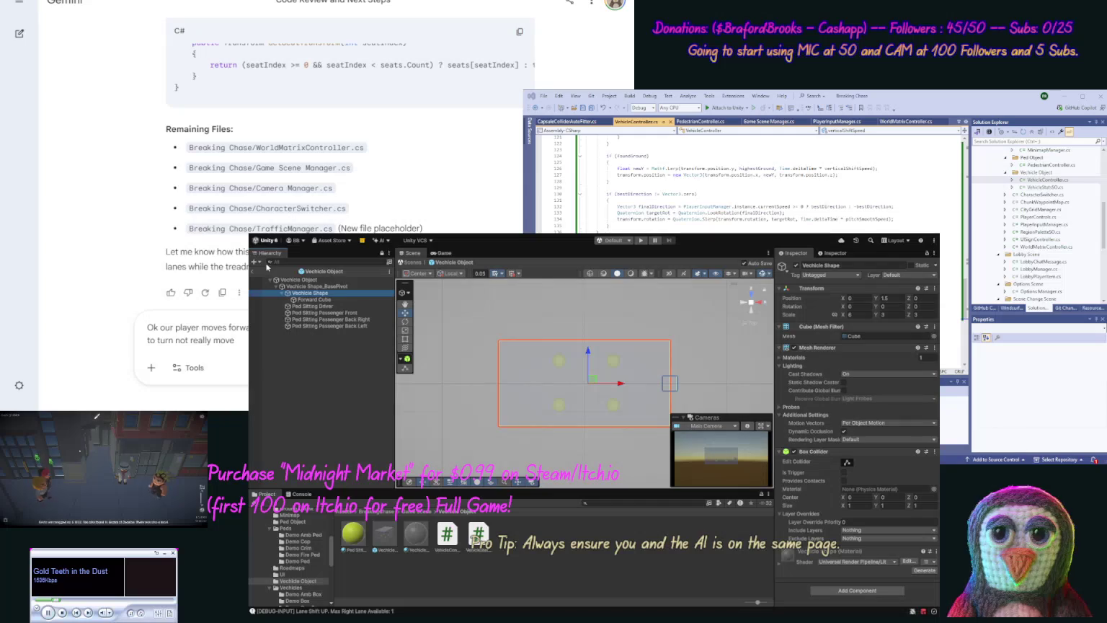
click(300, 596)
double_click(419, 542)
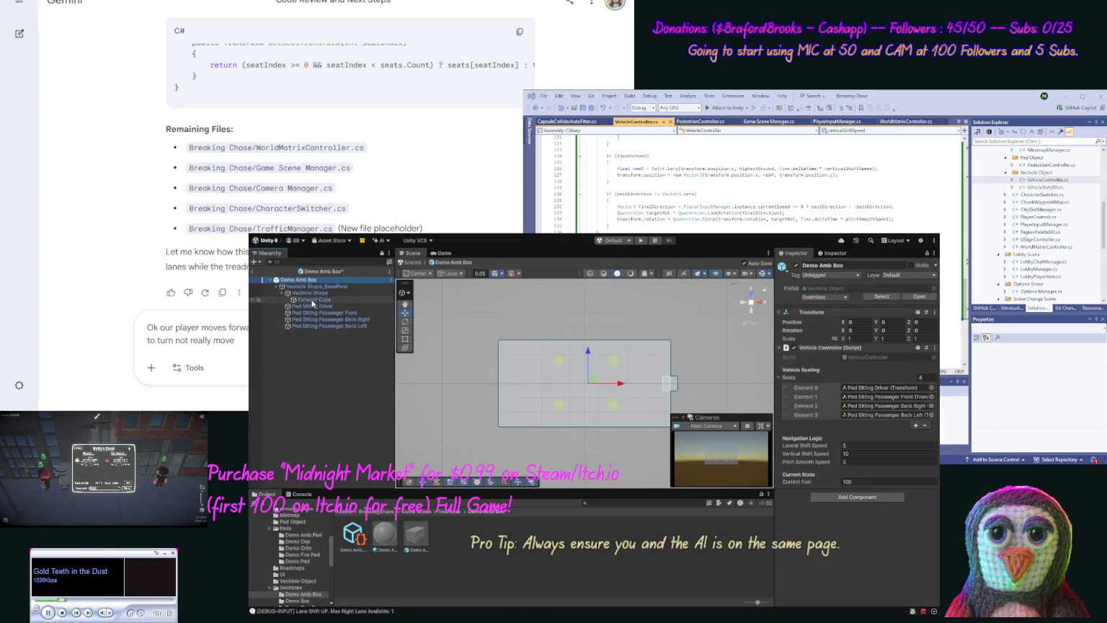
Step: Open the Demo Box prefab, reveal its Forward Cube and frame the vehicle
click(302, 601)
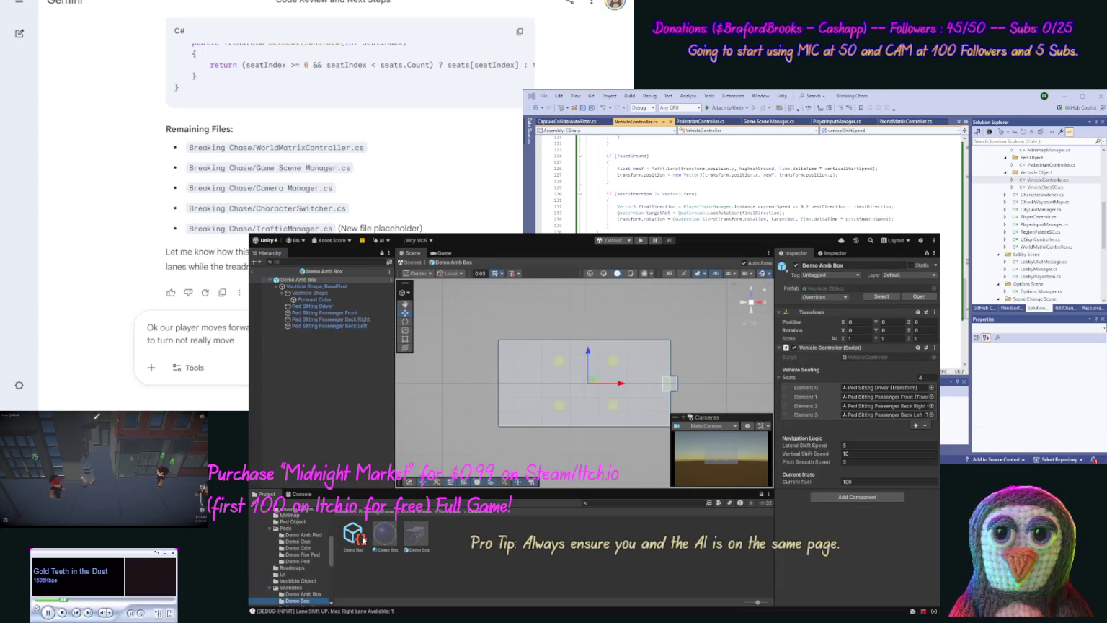
double_click(409, 539)
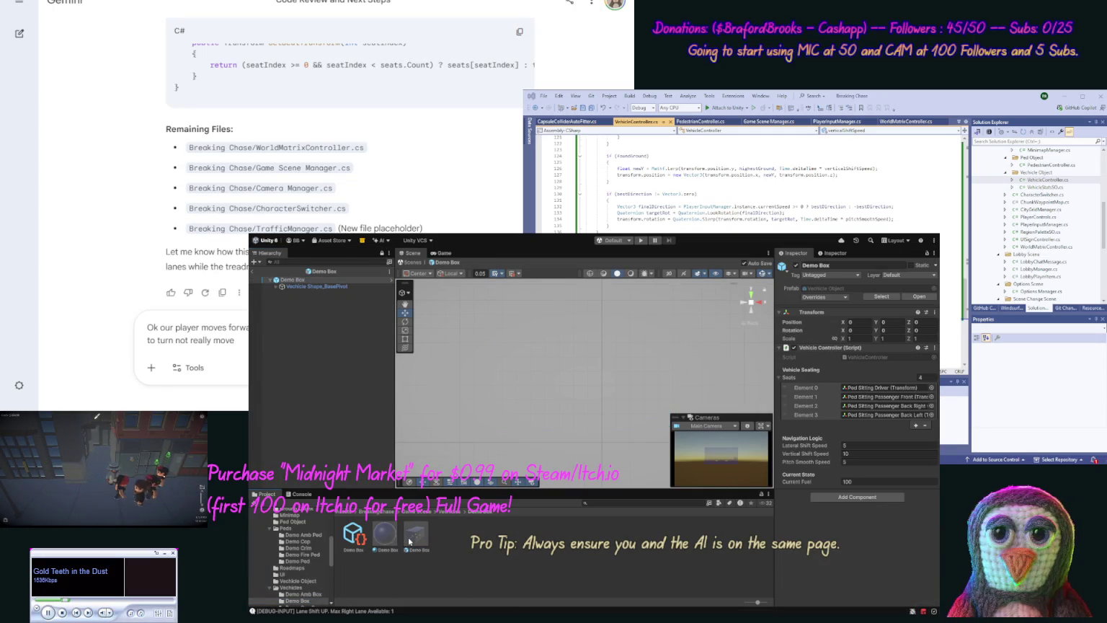
click(276, 286)
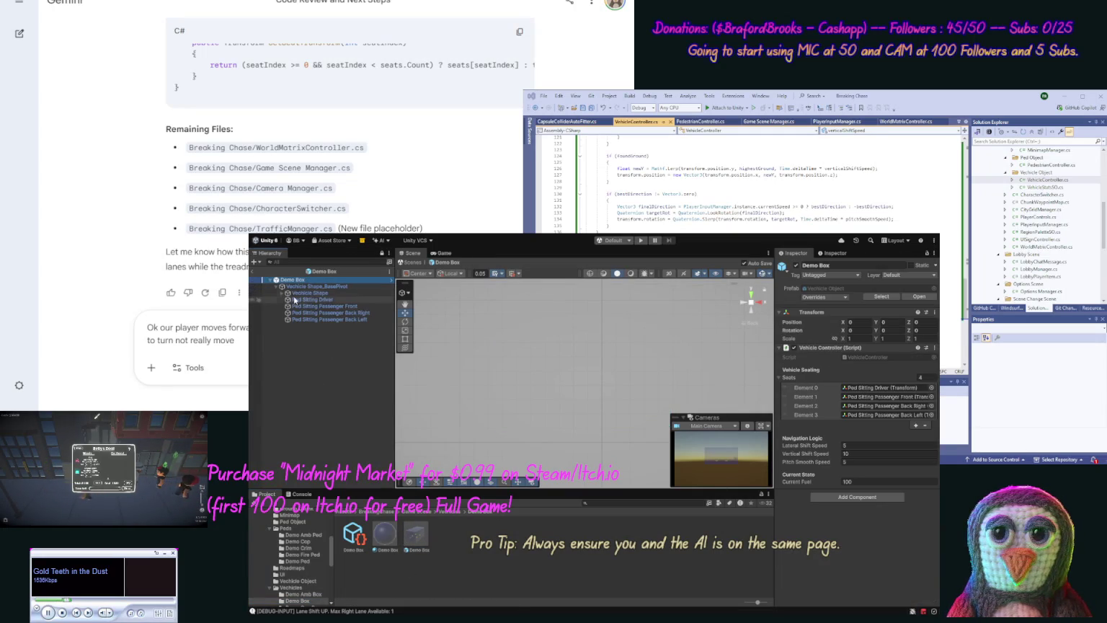
click(310, 287)
click(283, 292)
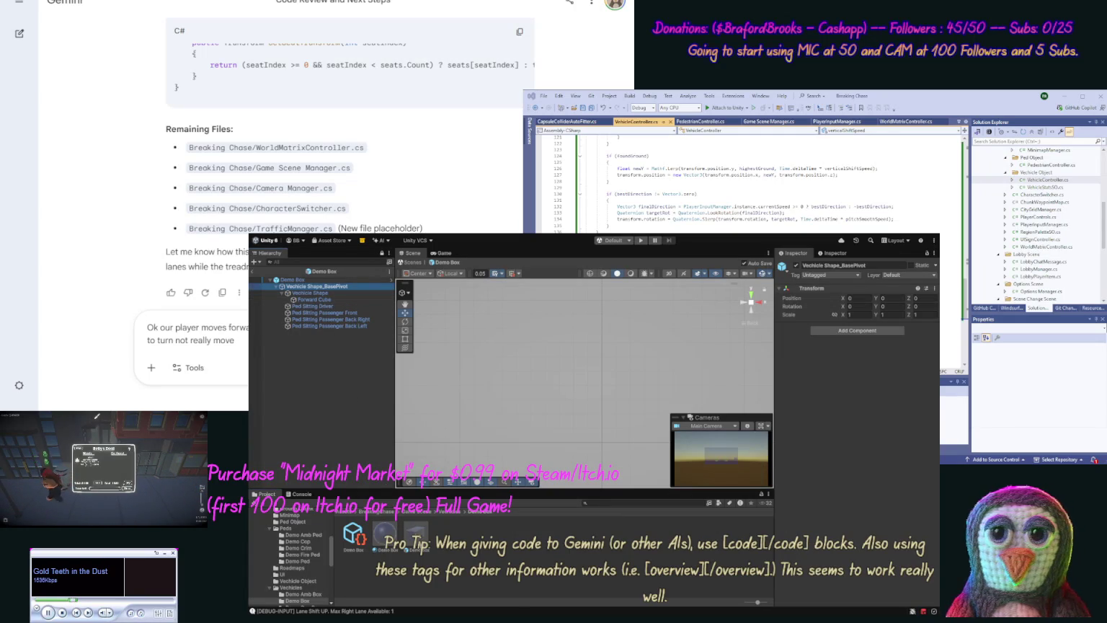
click(293, 278)
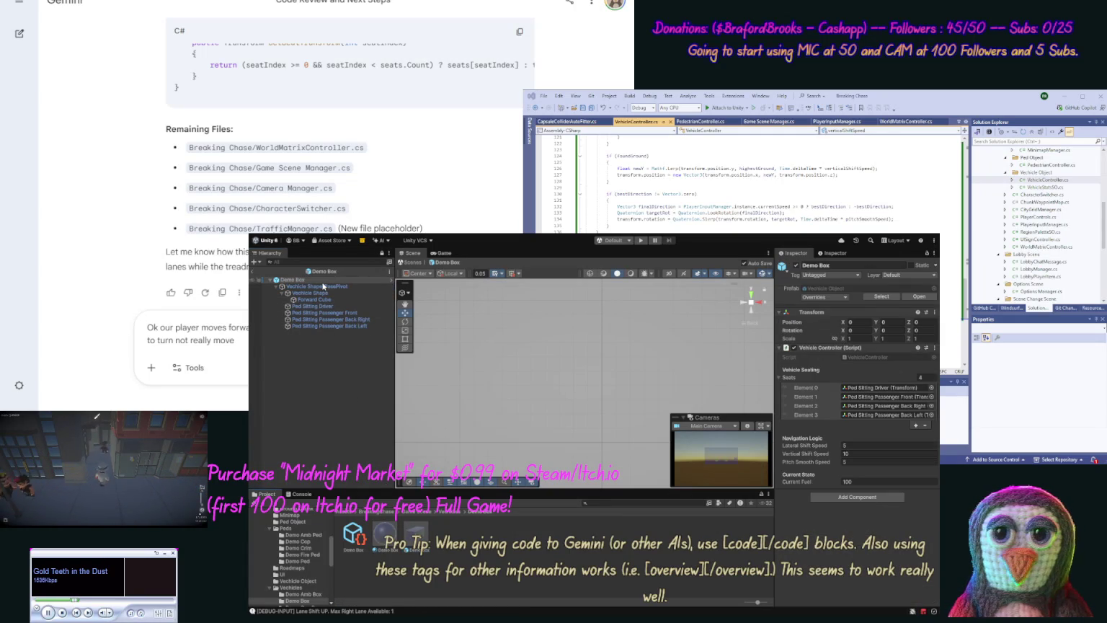
key(f)
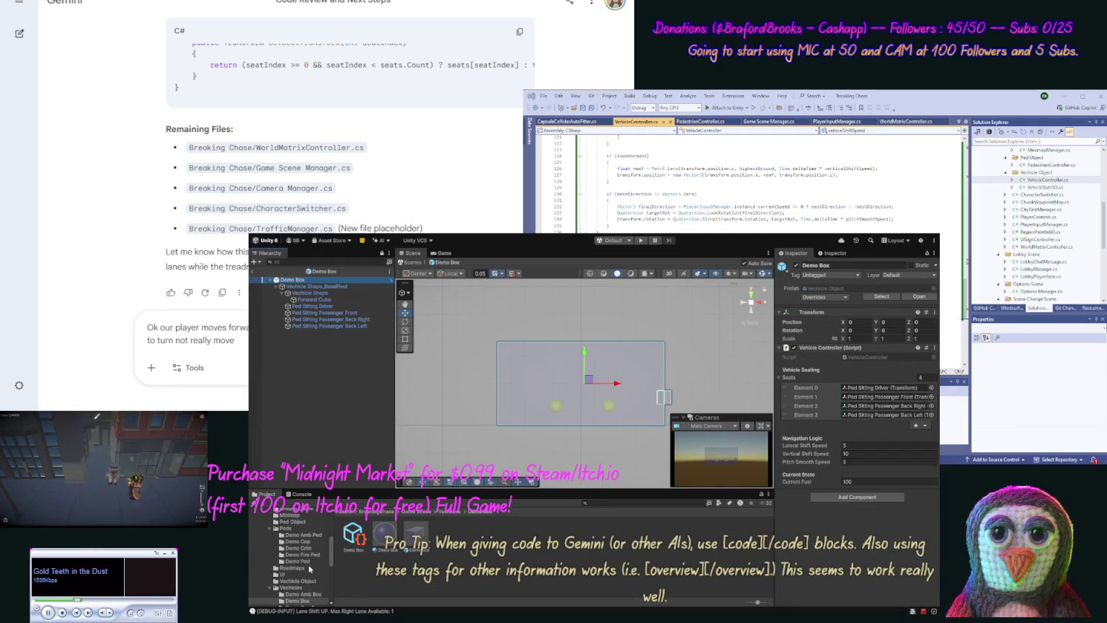
scroll(327, 563, down, 3)
Step: Check the Forward Cube in Demo Cop Box and Demo Fire Box, then start Play mode
click(303, 539)
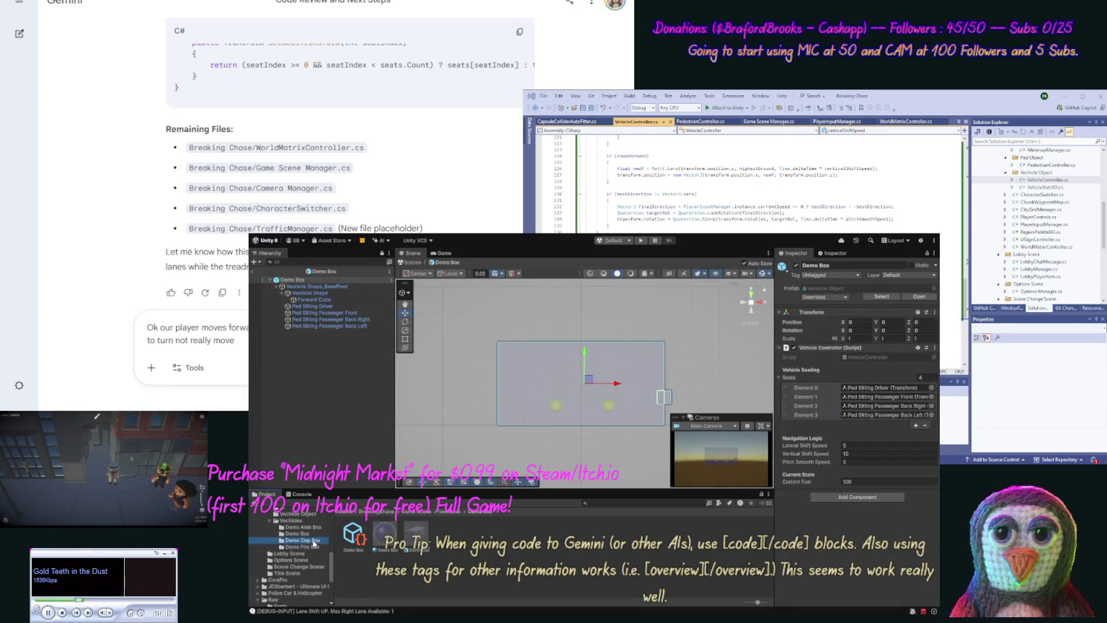
double_click(353, 535)
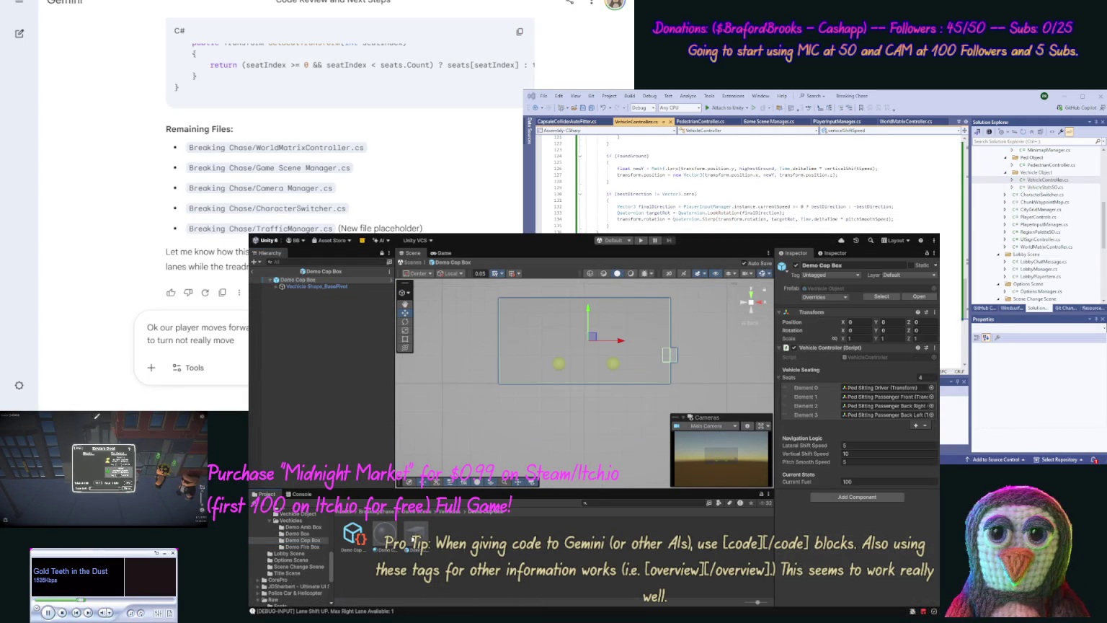
click(276, 287)
click(281, 294)
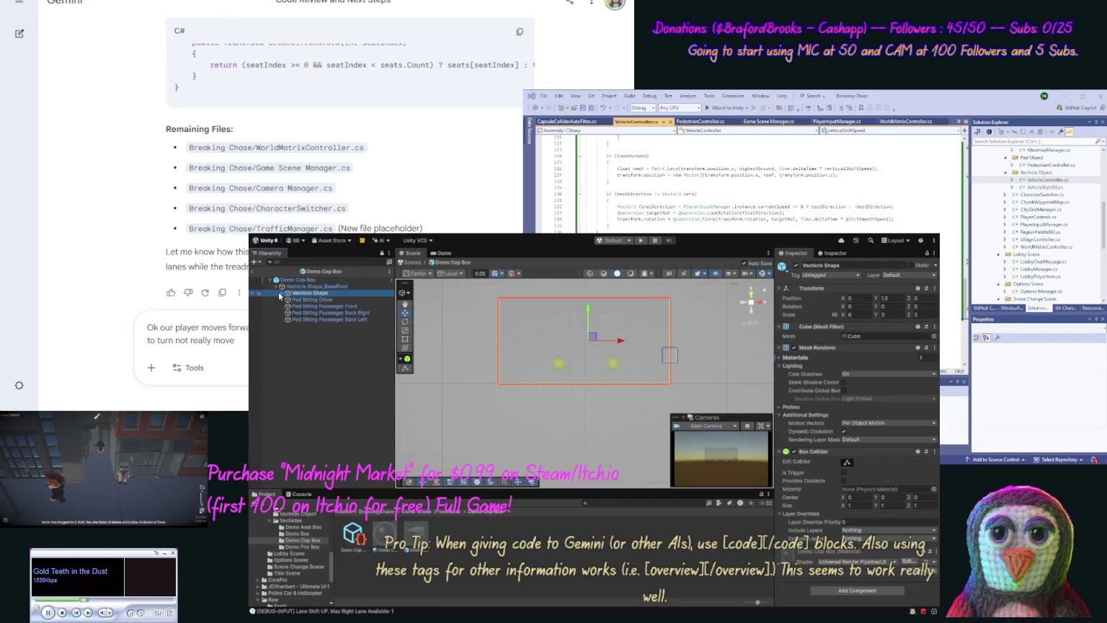
click(282, 293)
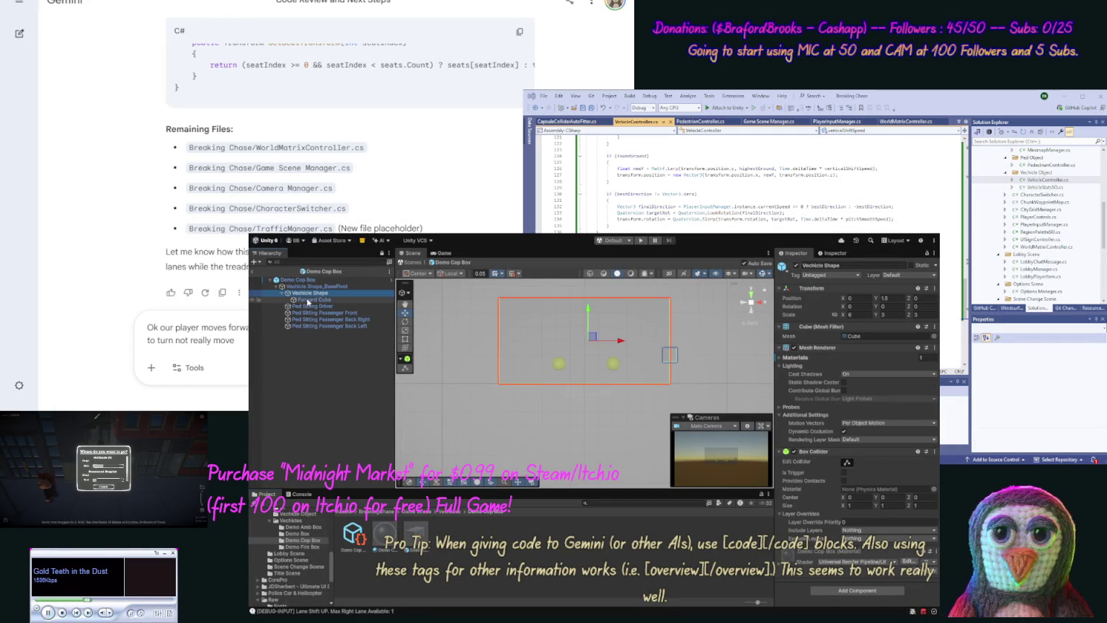
click(303, 547)
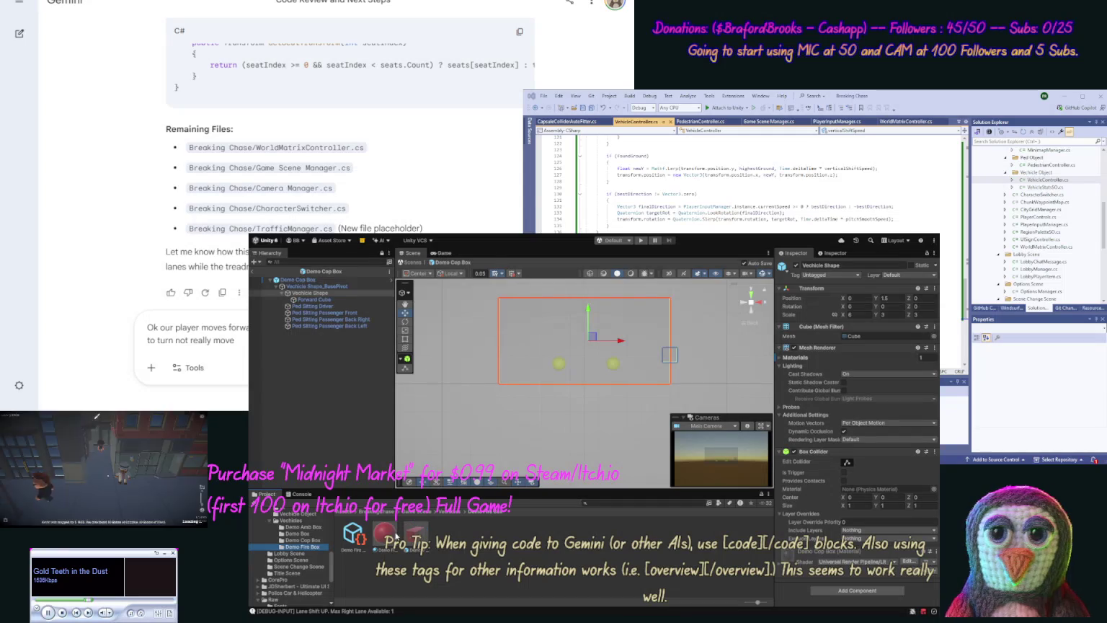
double_click(394, 534)
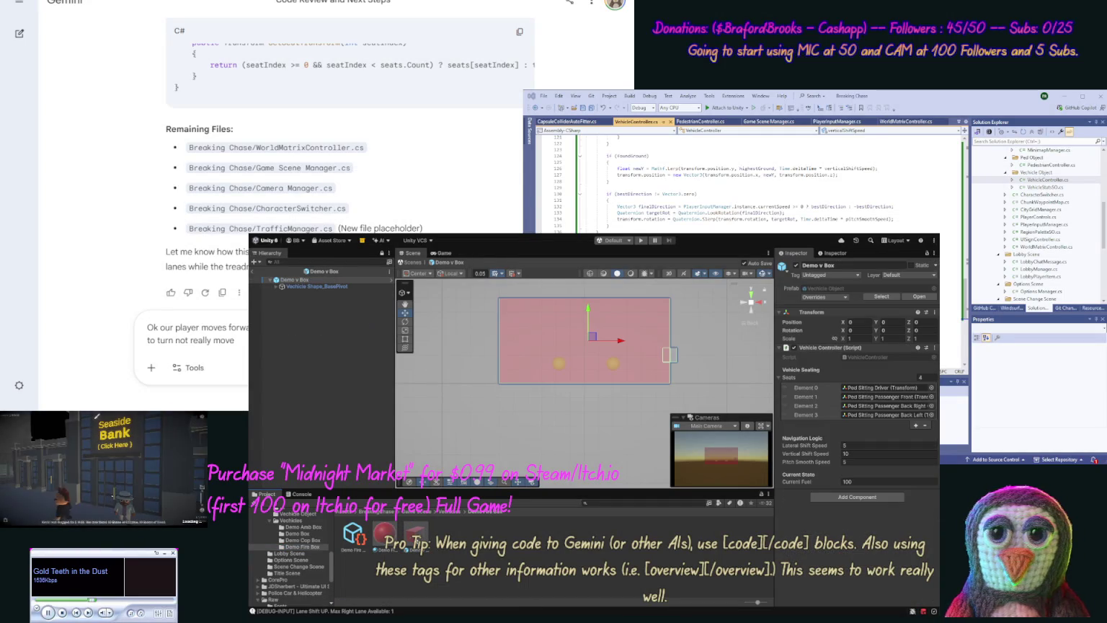
alt+click(276, 287)
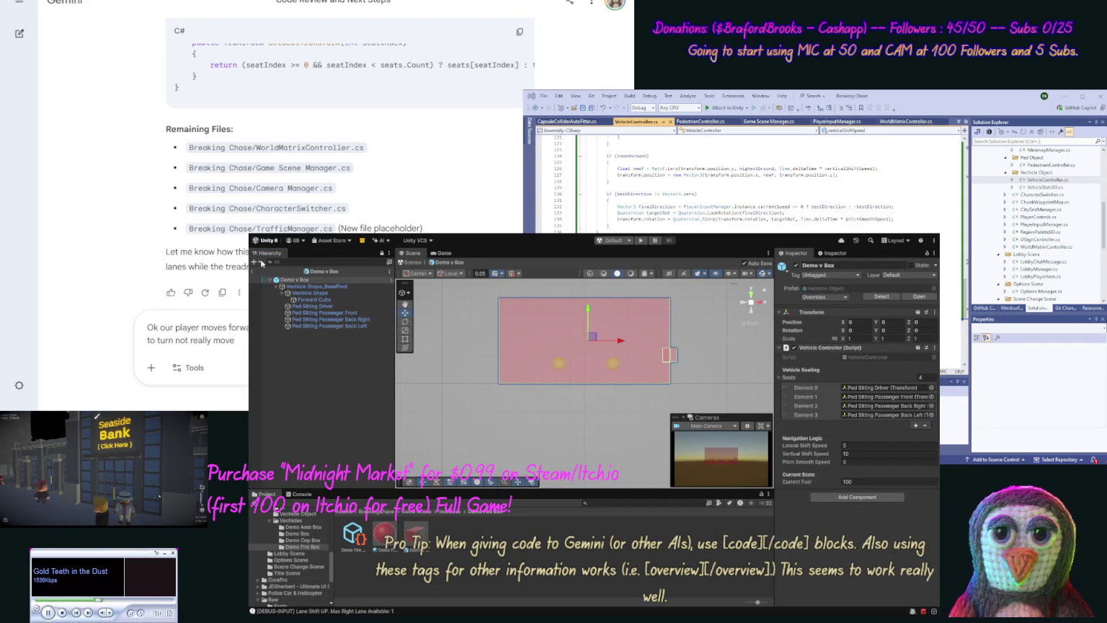
click(639, 243)
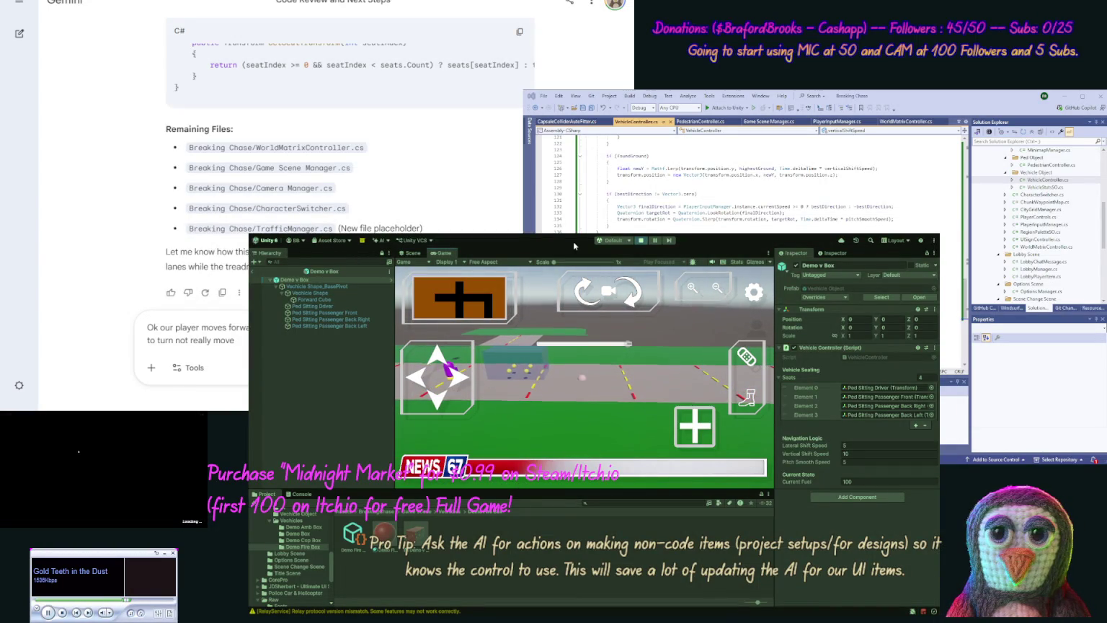
Step: Shift the vehicle down and up between lanes with the arrow keys, then stop Play mode
key(Down)
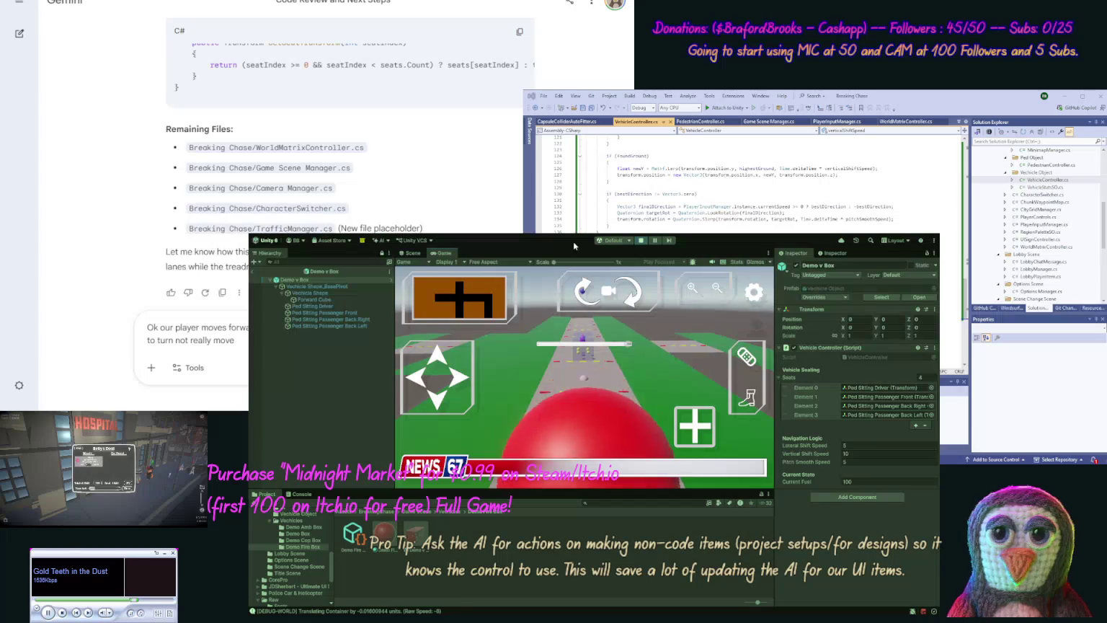
key(Down)
key(Up)
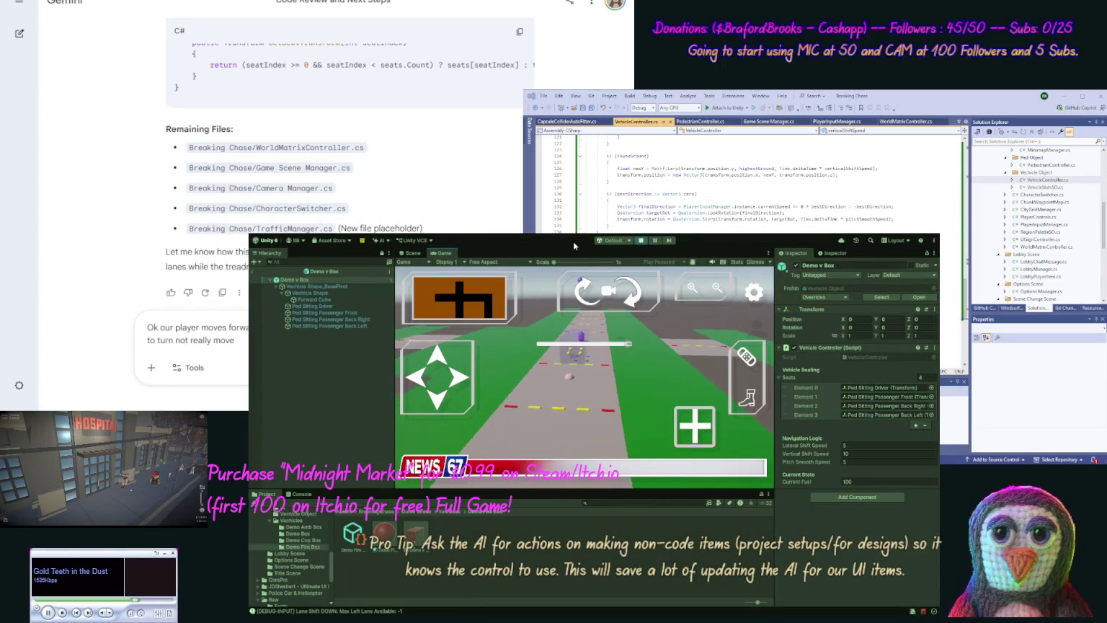
key(Down)
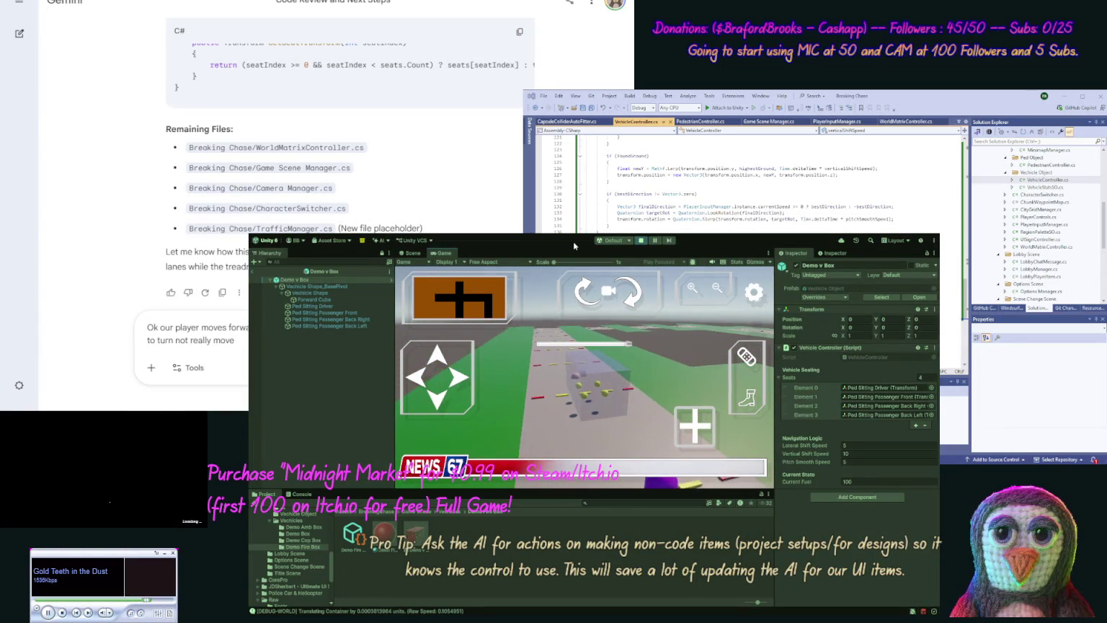
key(Up)
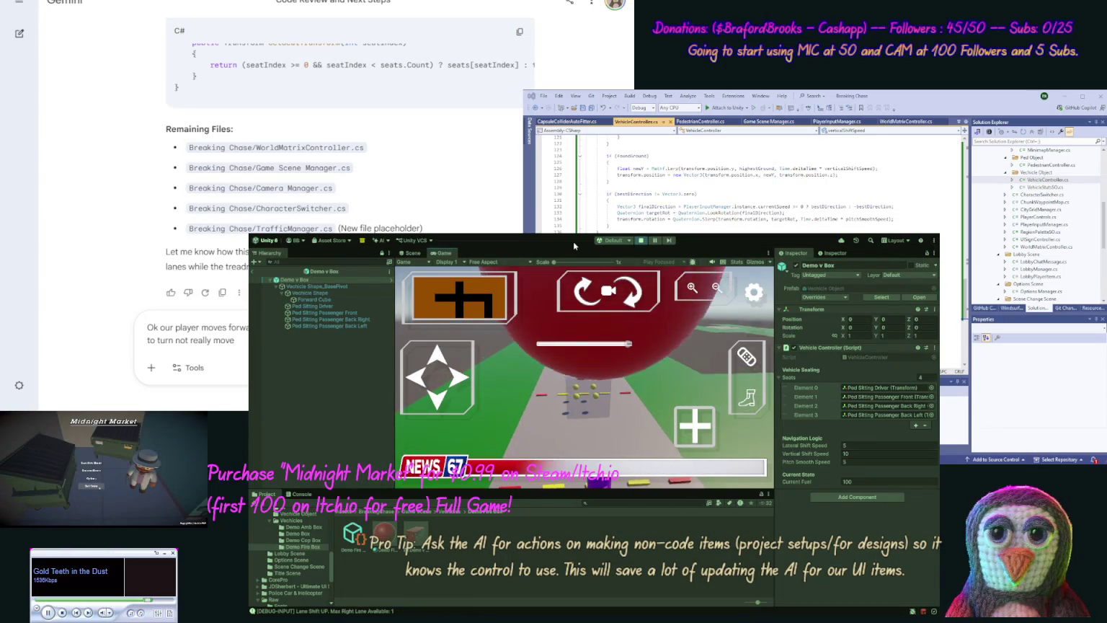
click(641, 240)
key(ctrl+p)
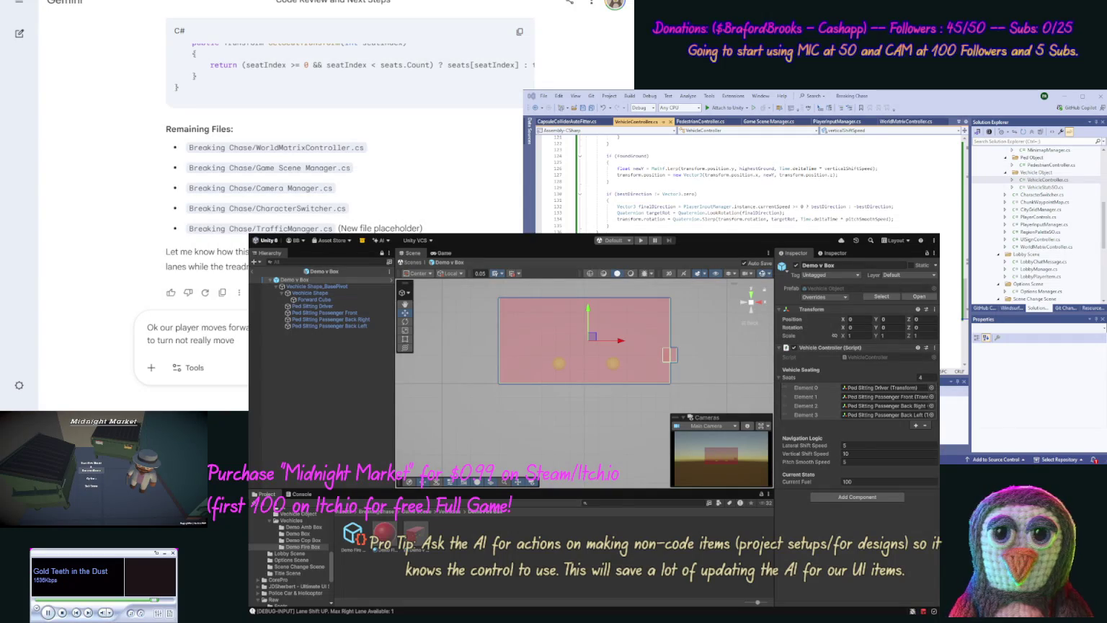
Step: Complete the explanation that the cars do not move, then send the follow-up to Gemini
text( (we)
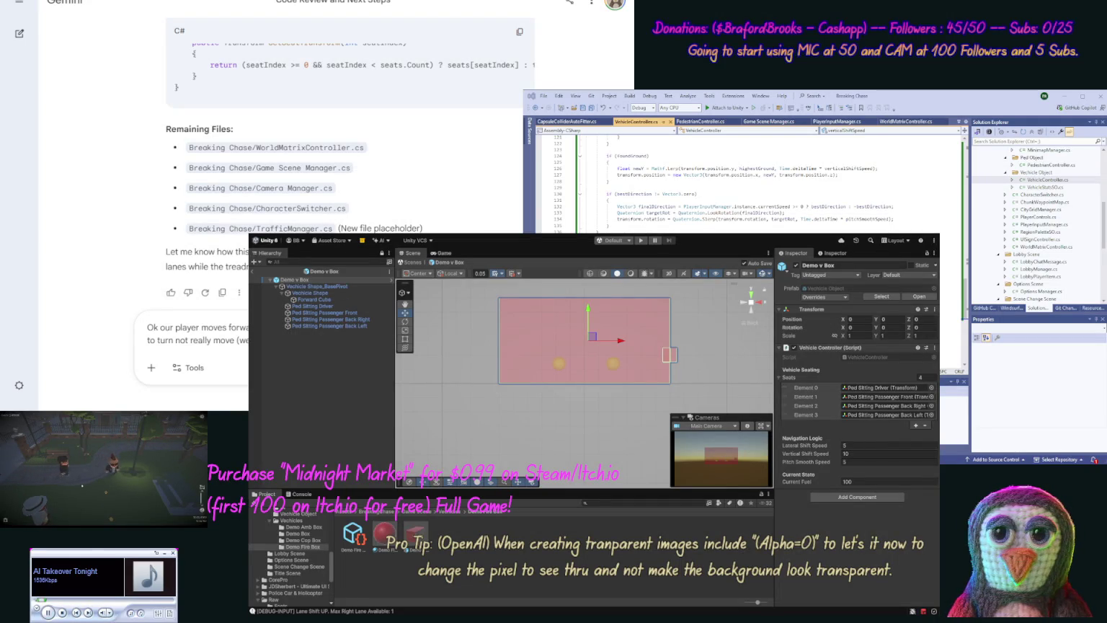
text(then those do not mo)
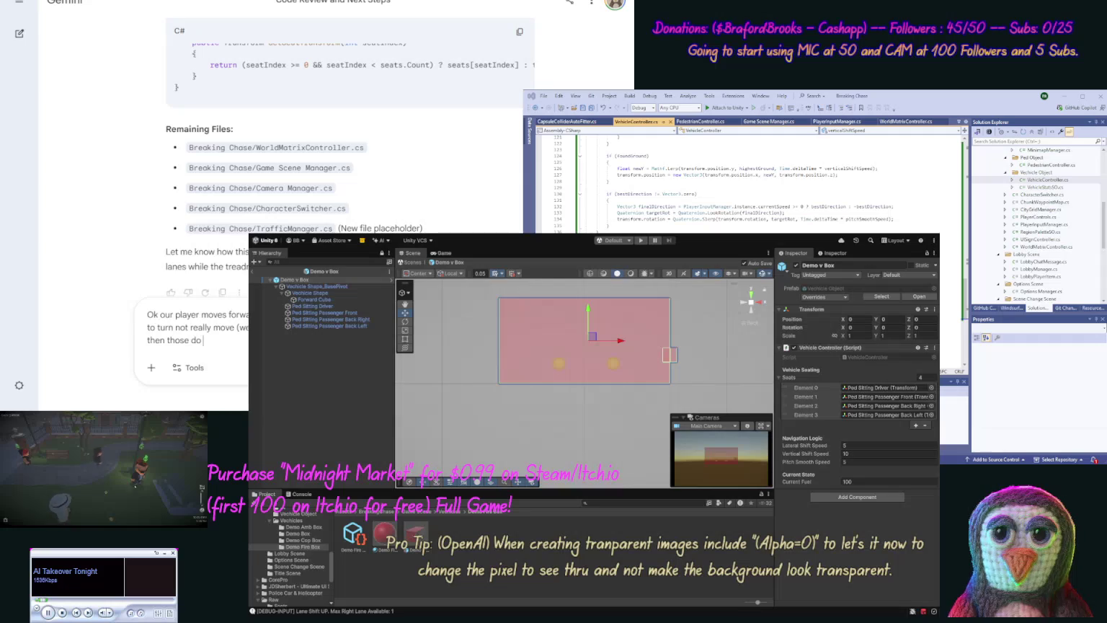
text(ve, s)
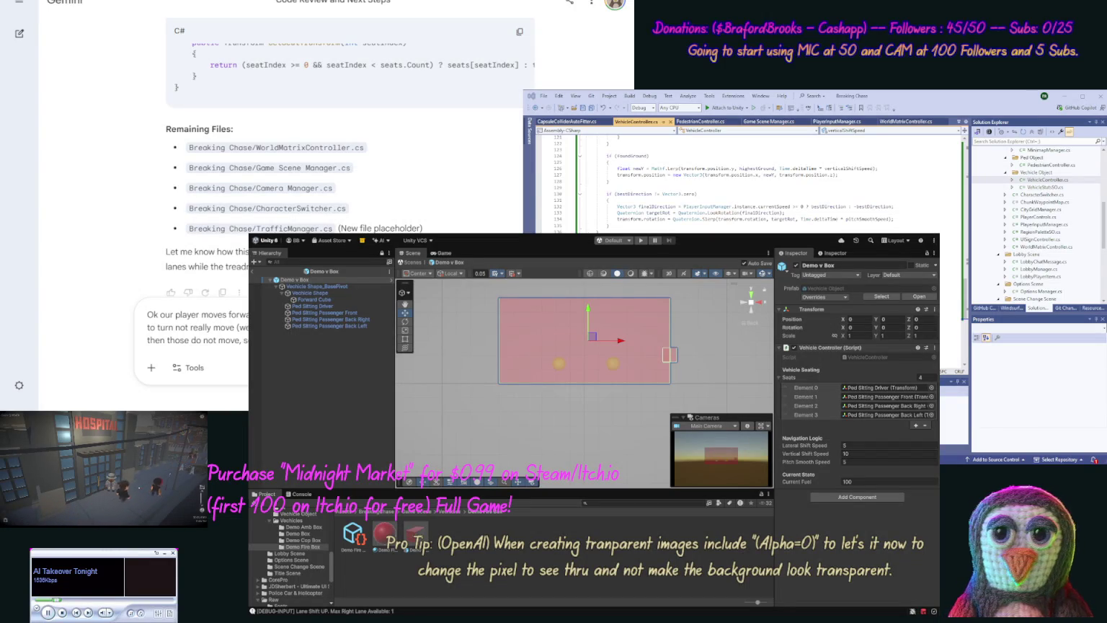
key(Return)
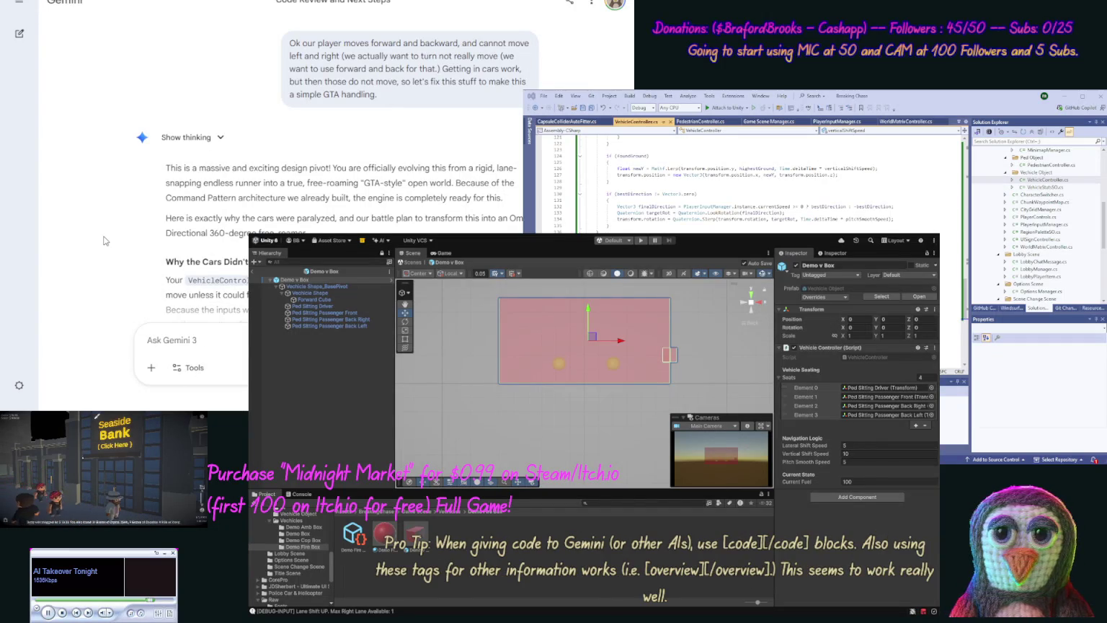
scroll(142, 225, down, 3)
scroll(142, 225, down, 1)
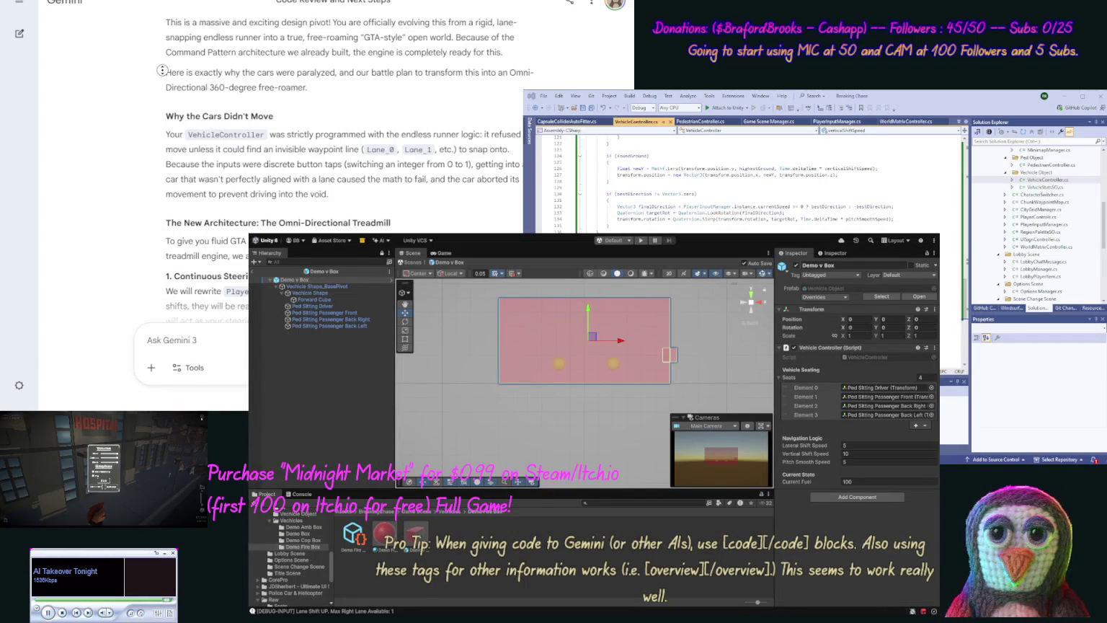
scroll(163, 71, down, 3)
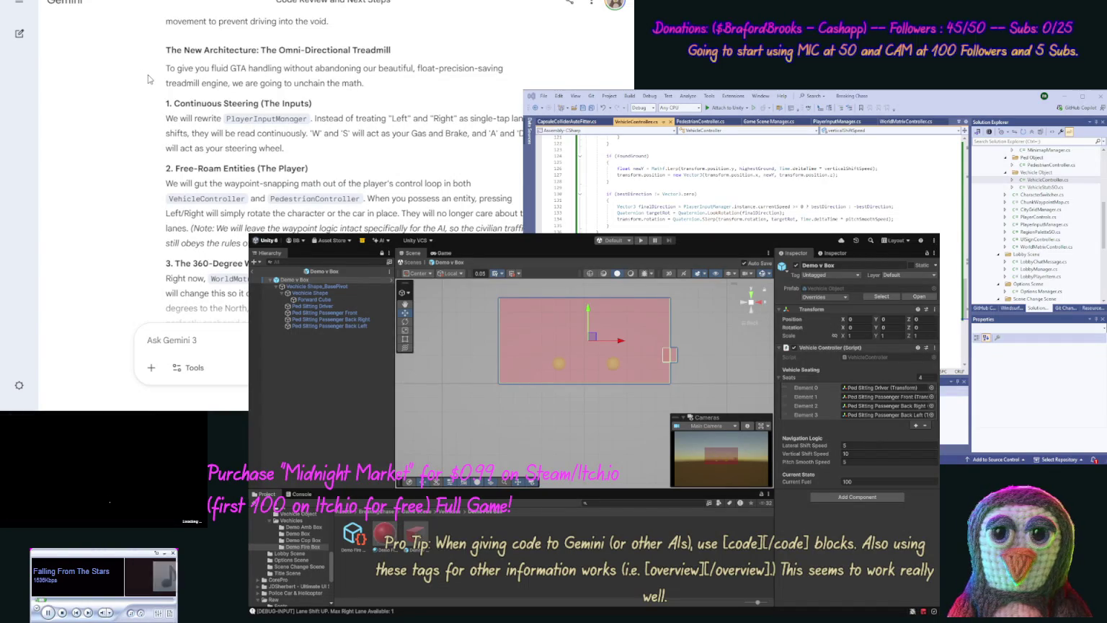
scroll(141, 178, down, 10)
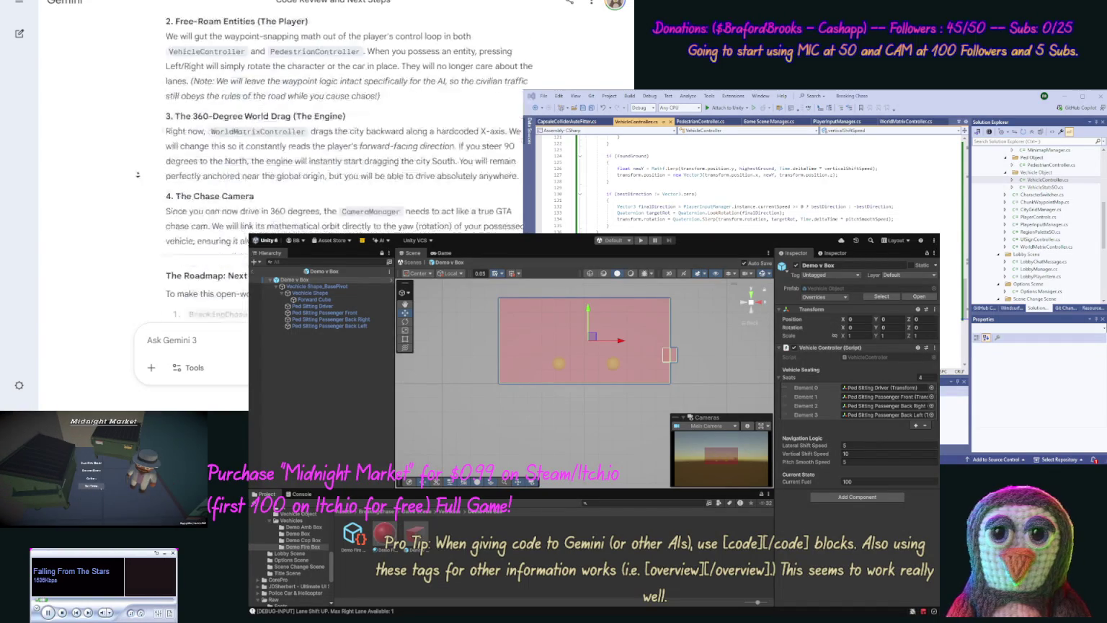
scroll(119, 266, up, 10)
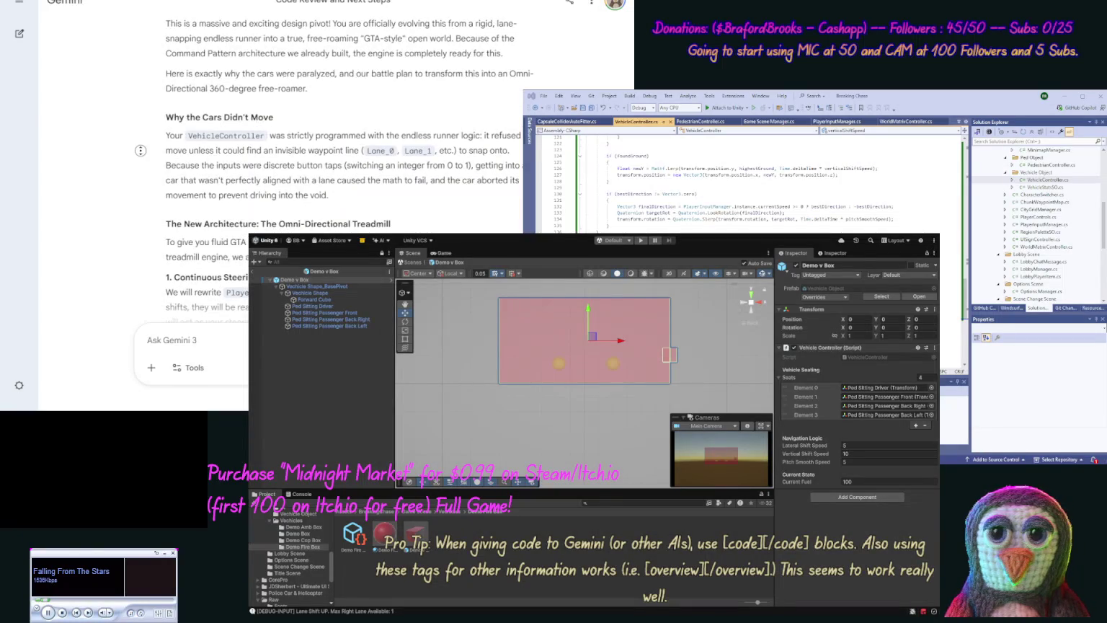
scroll(128, 212, down, 3)
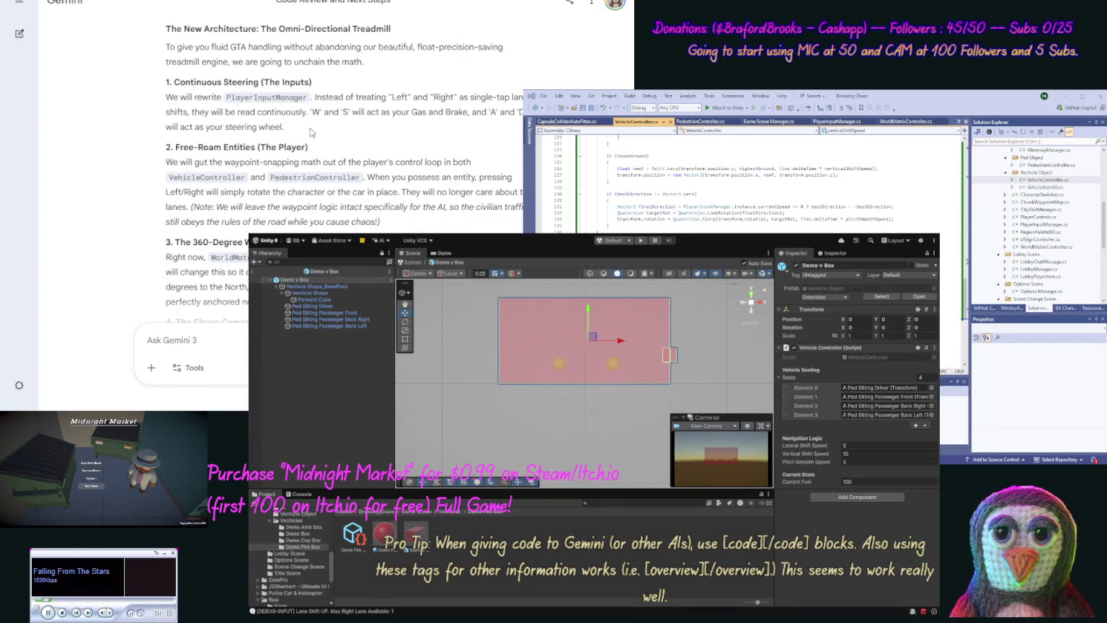
Step: Start a reply with 'No we do not want to do' followed by the quoted Continuous Steering passage
drag(313, 133, 174, 81)
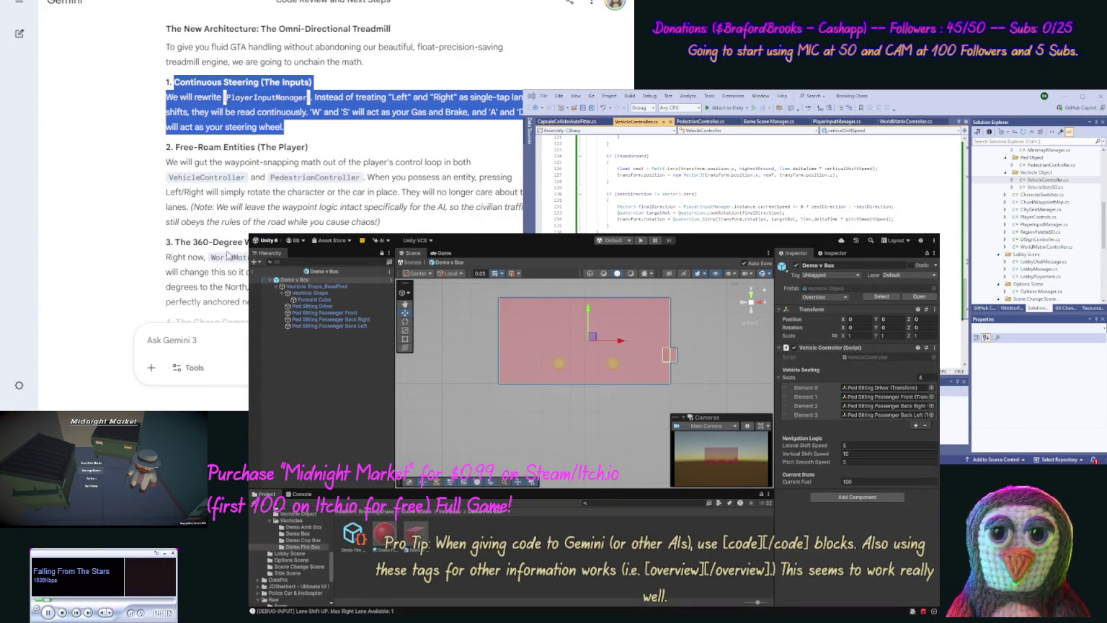
click(228, 338)
text(N)
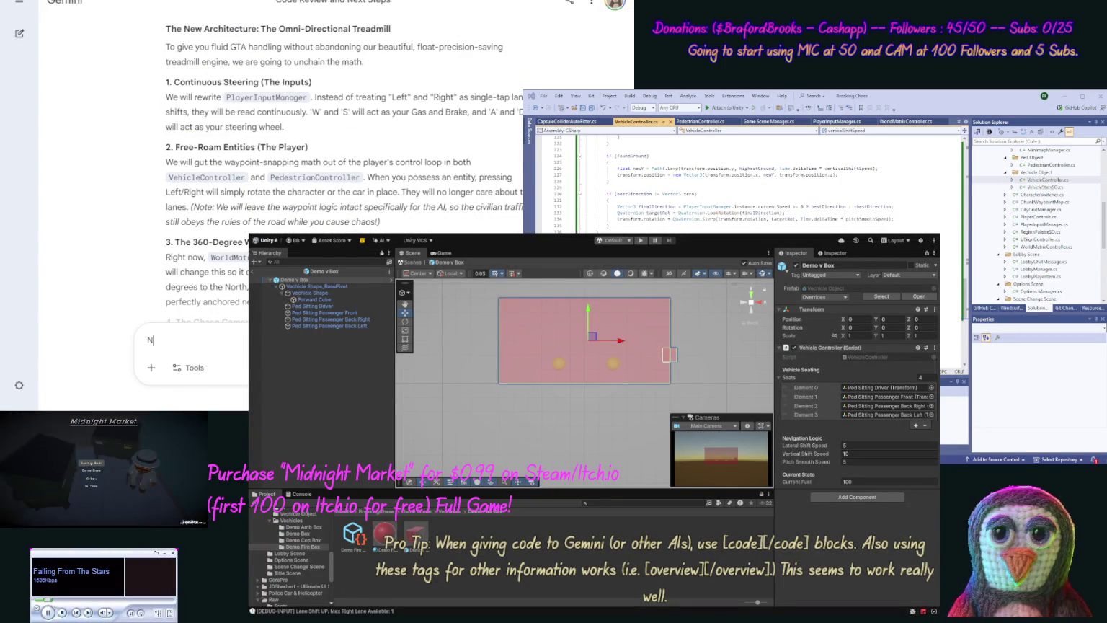
text(o we do not)
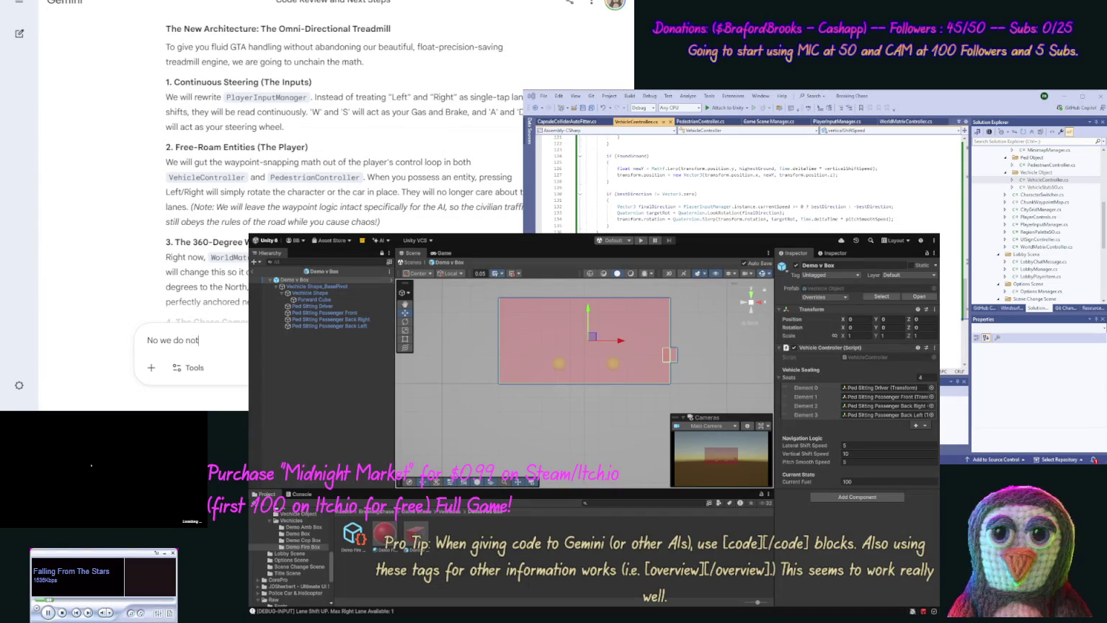
text( want to do ")
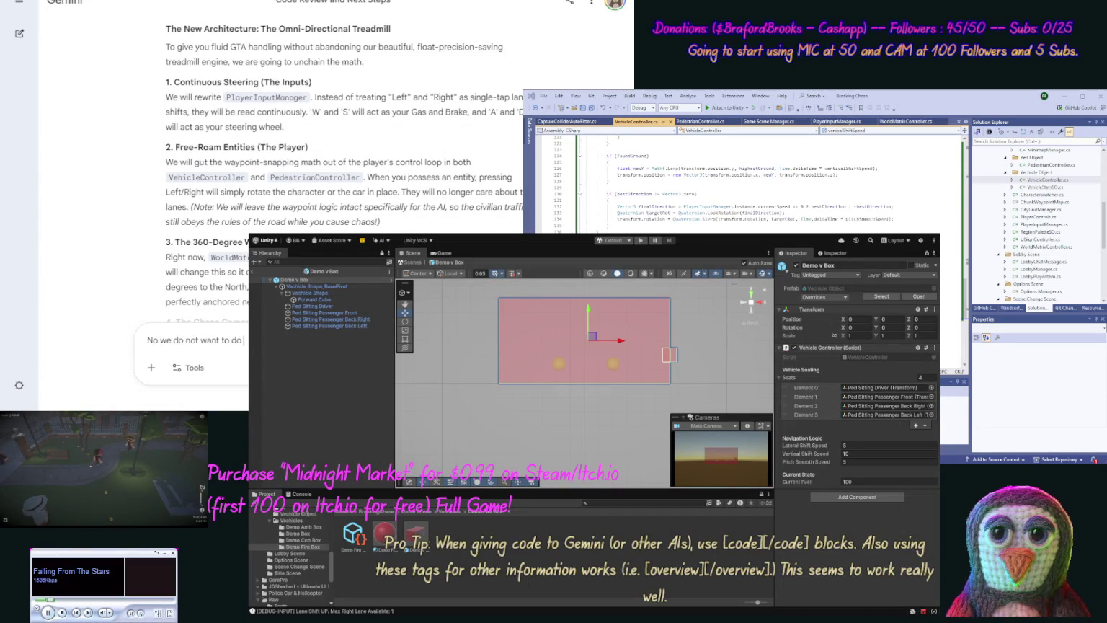
key(ctrl+v)
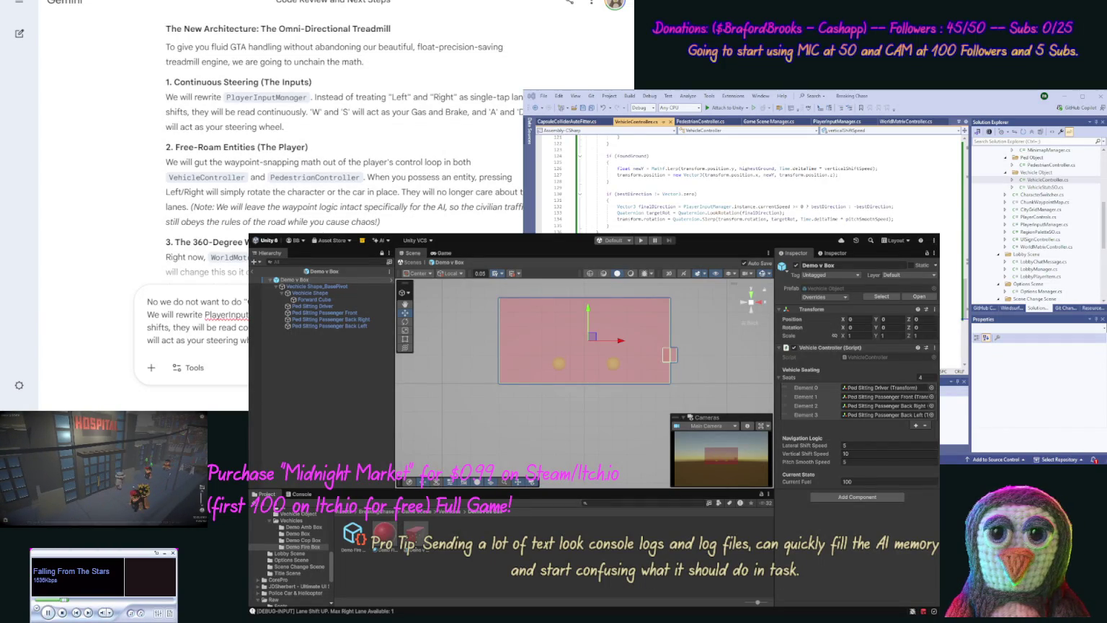
Step: On a new line, ask for GTA-style player controls driving toward the front of the car
key(shift+Return)
text(player to)
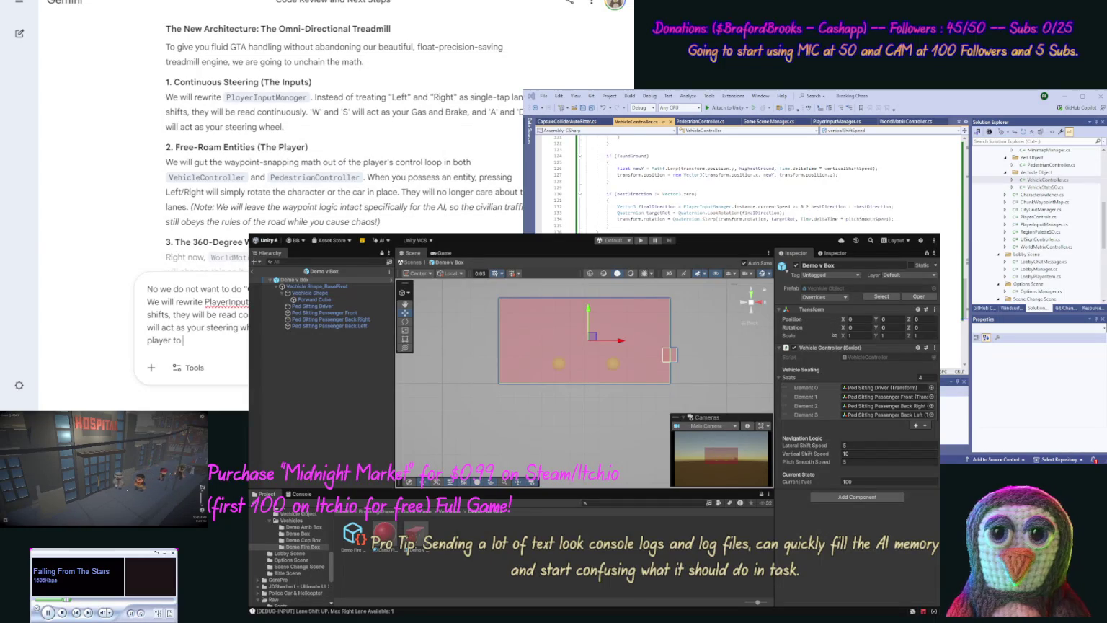
text( be GTA s)
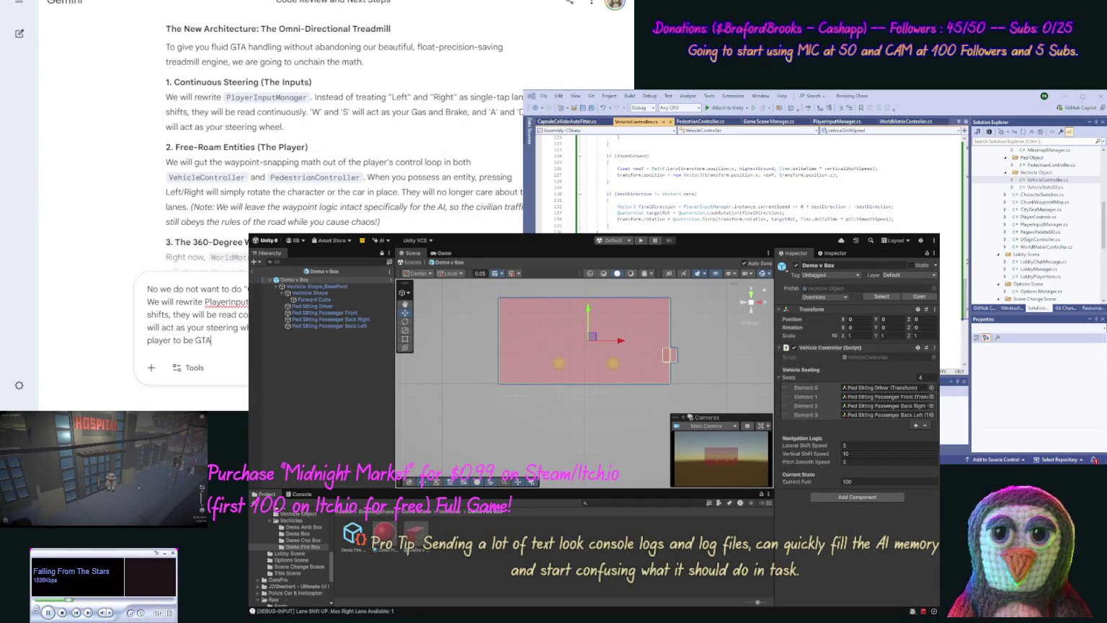
text(tyle)
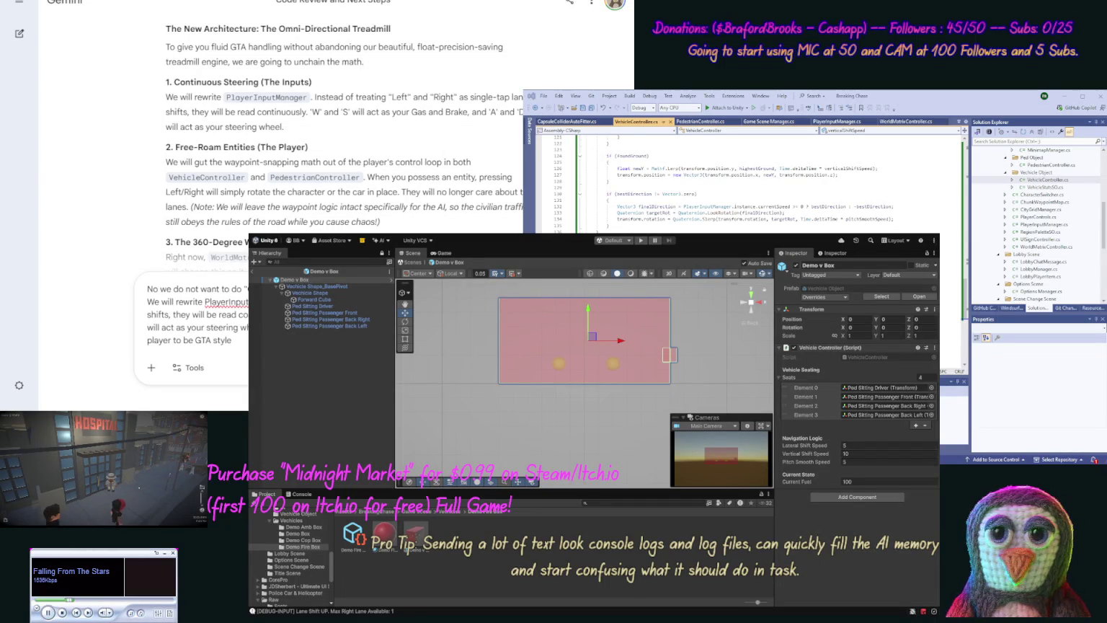
text(, whi)
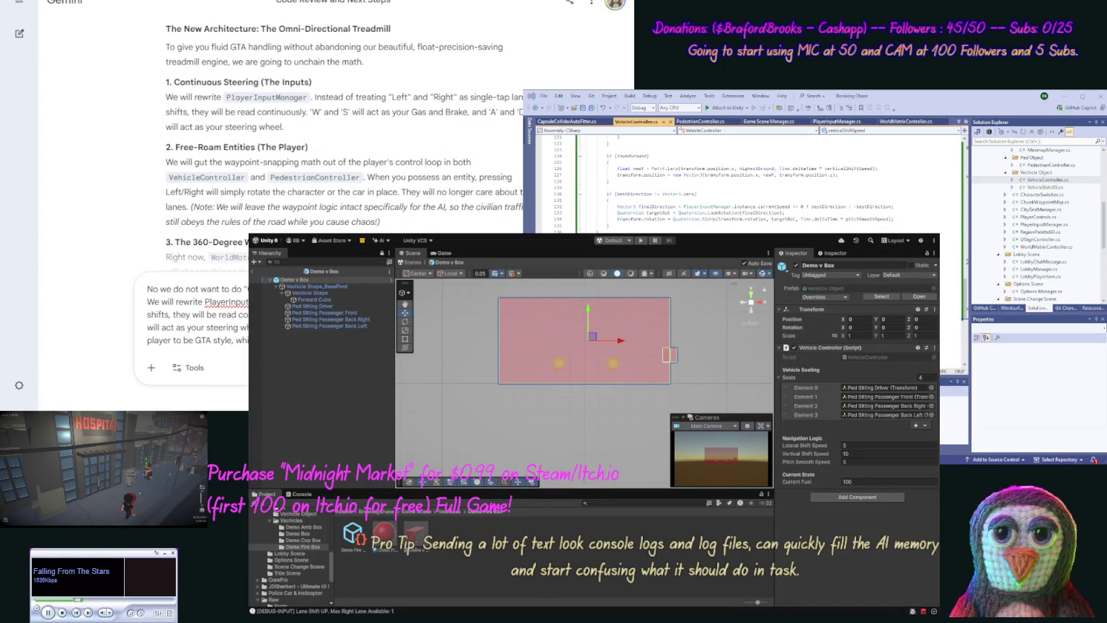
text(from)
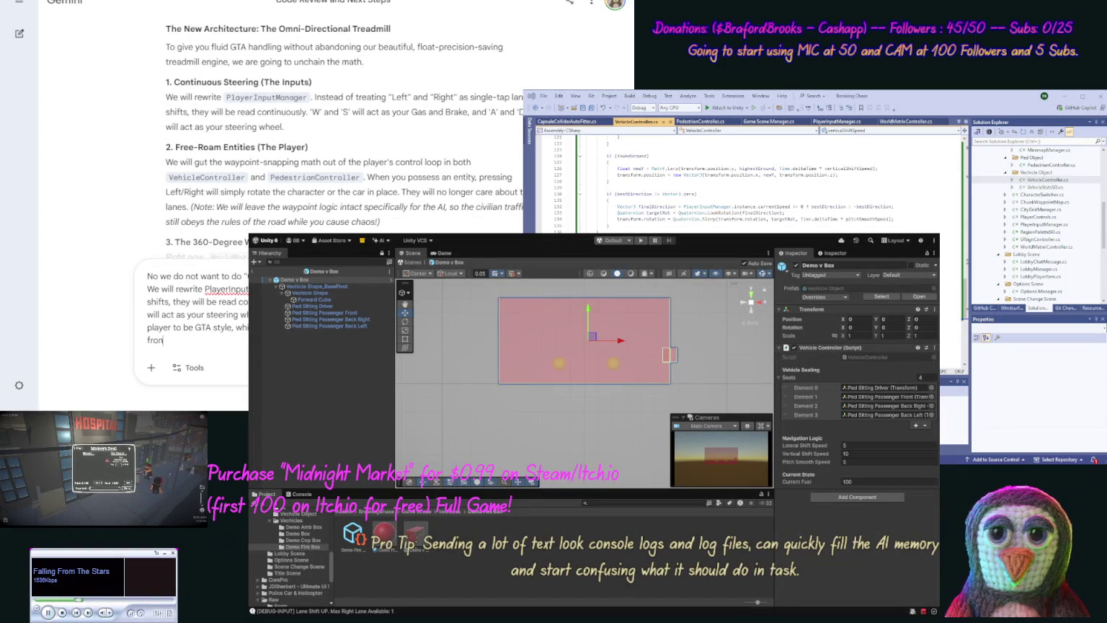
text(t of the car)
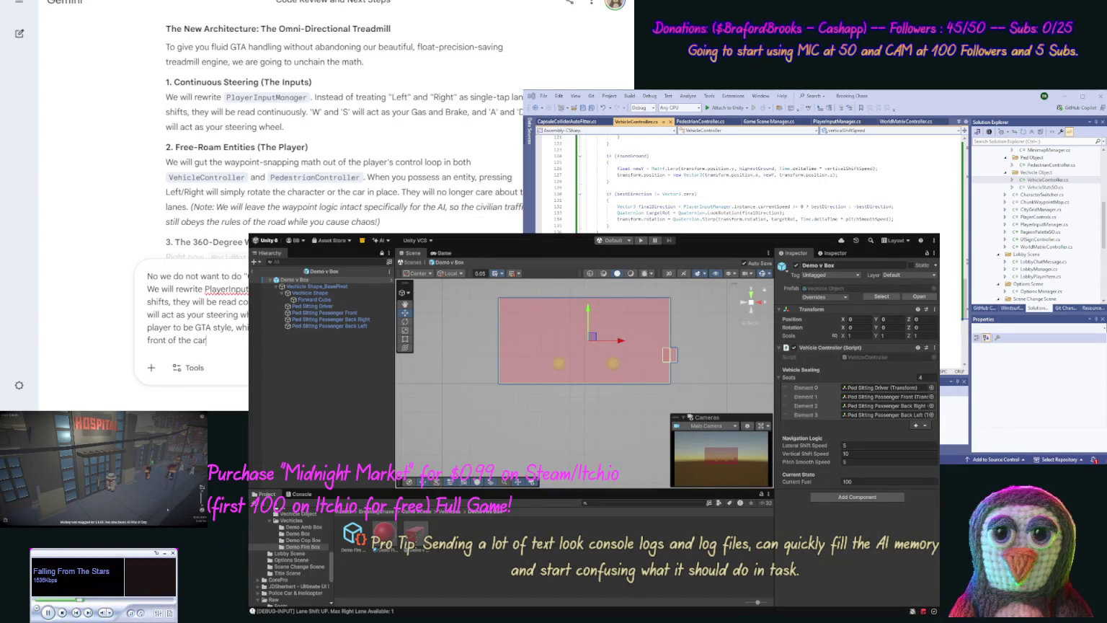